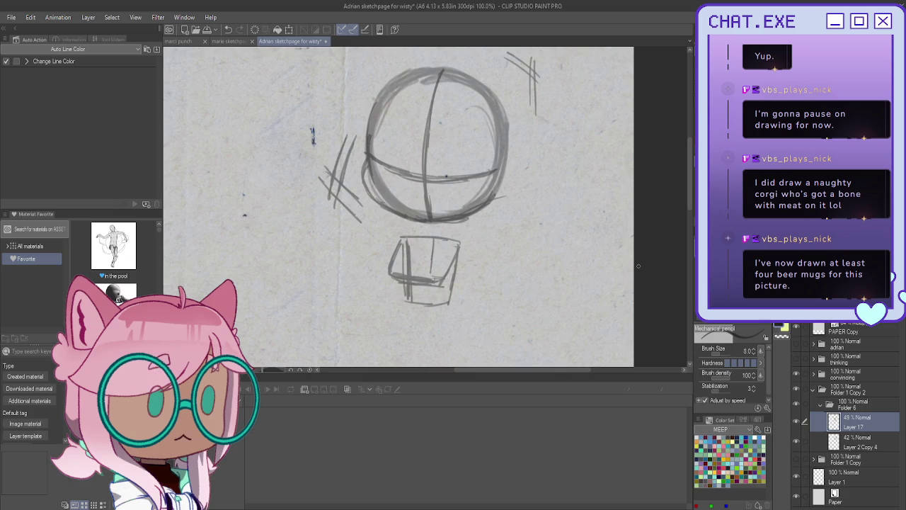
Collapse Folder 6 and add a new folder with a fresh inking layer.
click(820, 404)
key(ctrl+shift+n)
key(ctrl+g)
scroll(400, 148, up, 1)
Flip and zoom the canvas, then ink a thick dark stroke along the head's eye line.
key(h)
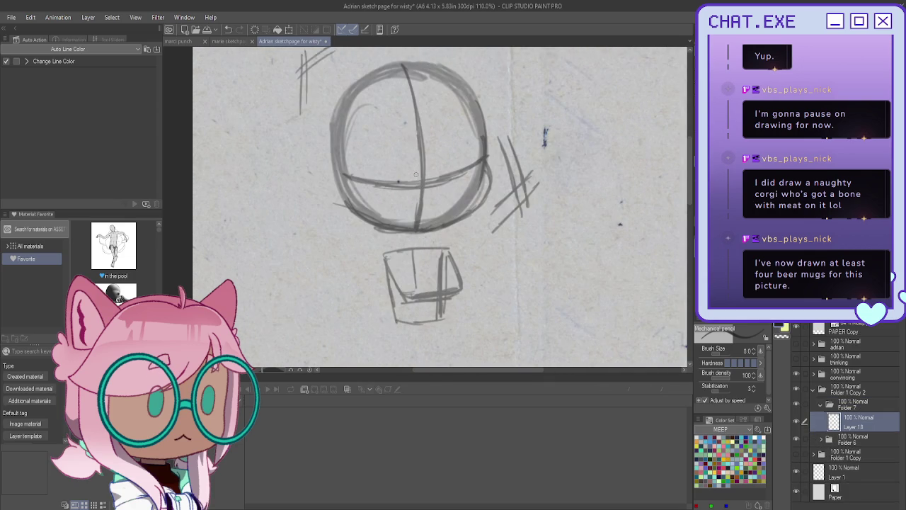
scroll(415, 175, up, 1)
scroll(497, 120, up, 1)
scroll(467, 163, up, 1)
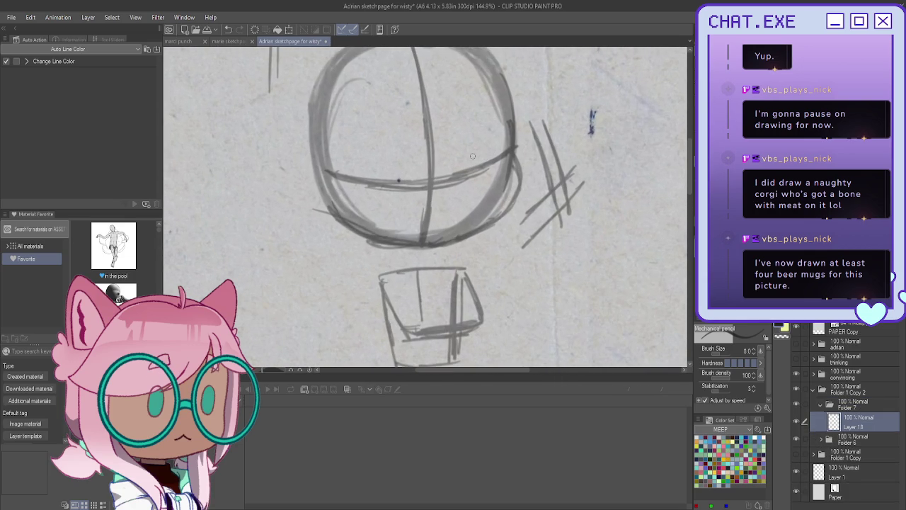
drag(461, 167, 487, 152)
drag(501, 153, 459, 170)
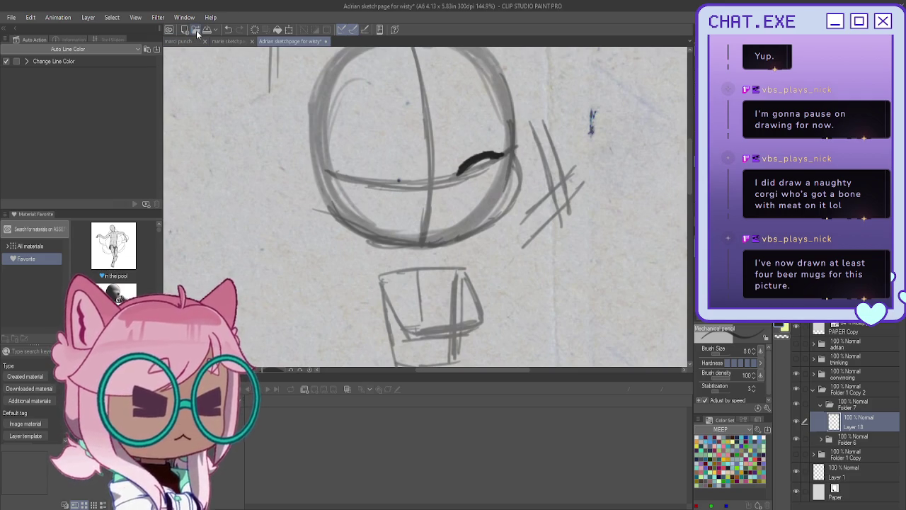
click(196, 30)
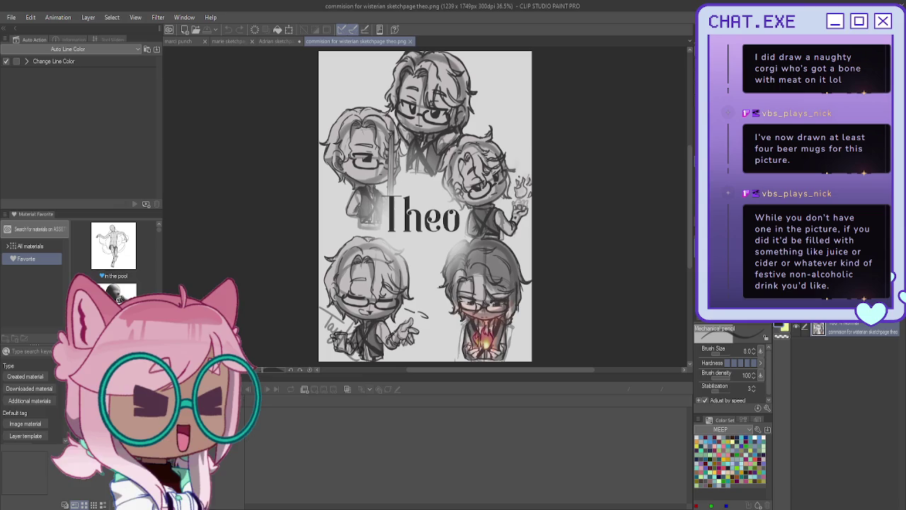
Close the Theo commission page and hide the first chibi's sketch folder on the Adrian page.
click(410, 41)
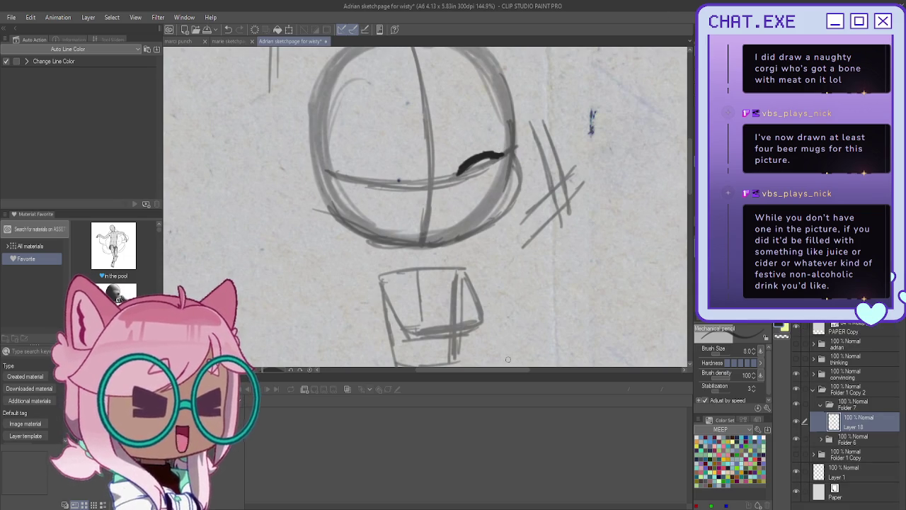
click(813, 389)
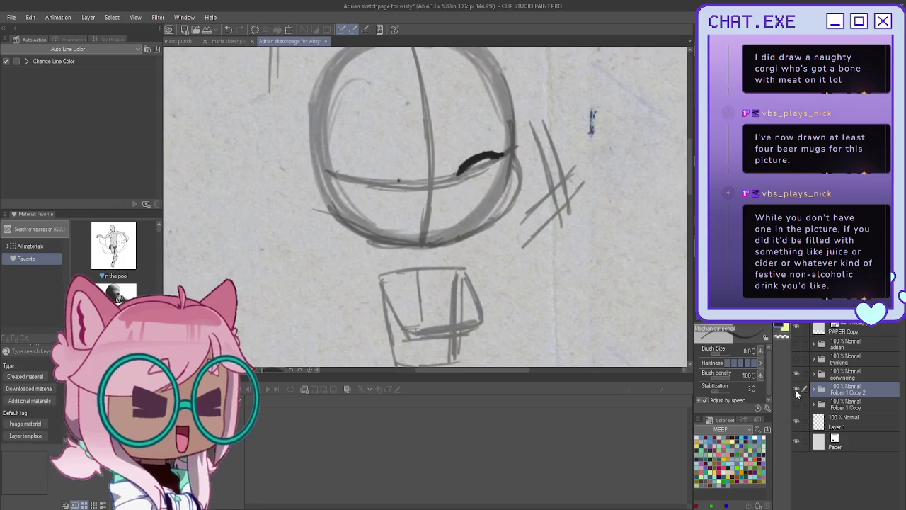
Show the Folder 1 Copy 3 head sketch, group it into Folder 8 and add Layer 19.
click(843, 405)
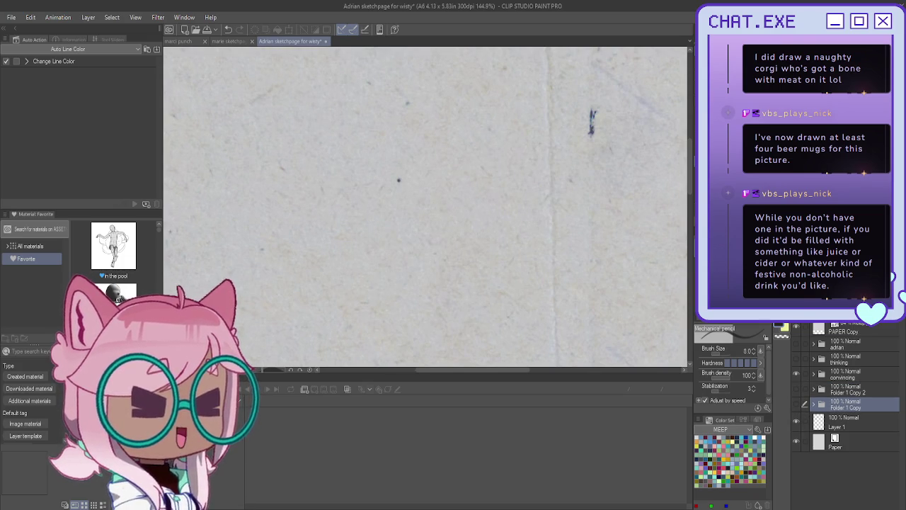
click(796, 404)
click(813, 404)
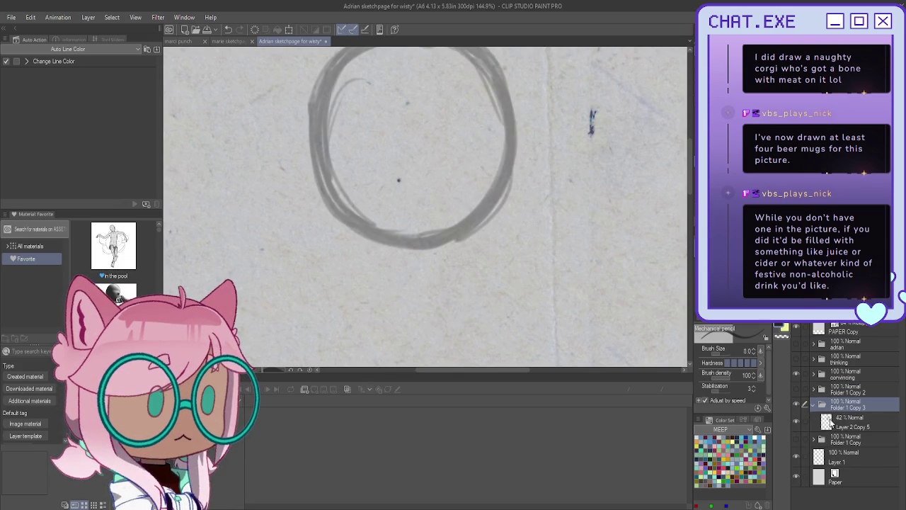
key(ctrl+g)
click(822, 421)
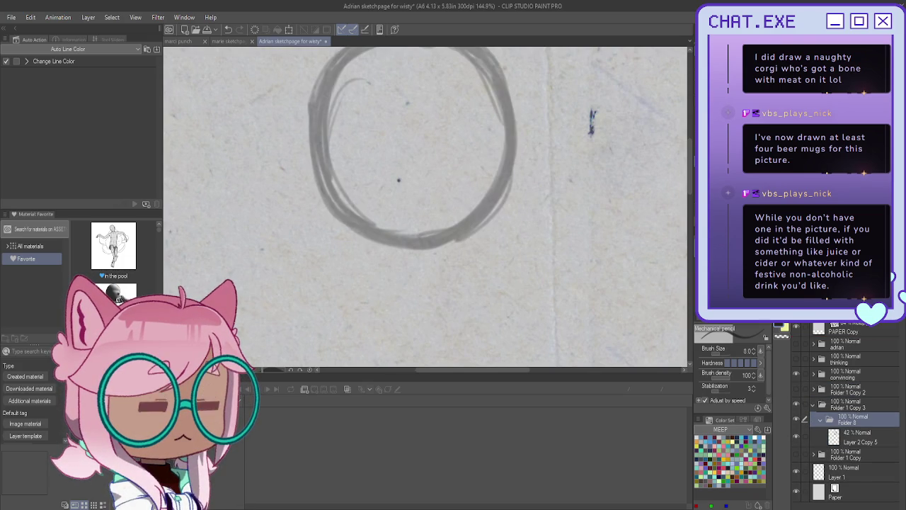
key(ctrl+shift+n)
Draw the vertical centre guide and horizontal eye-line guide across the head.
scroll(500, 189, down, 3)
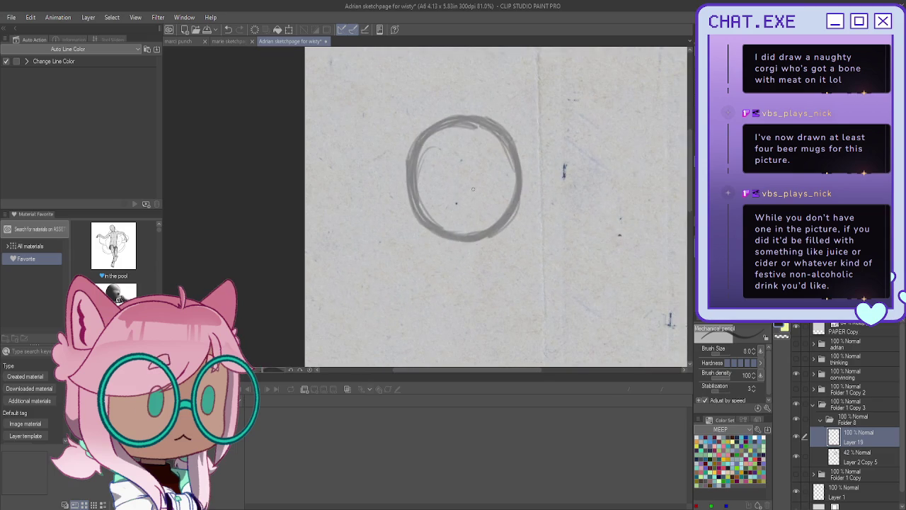
scroll(475, 119, up, 1)
scroll(458, 107, up, 1)
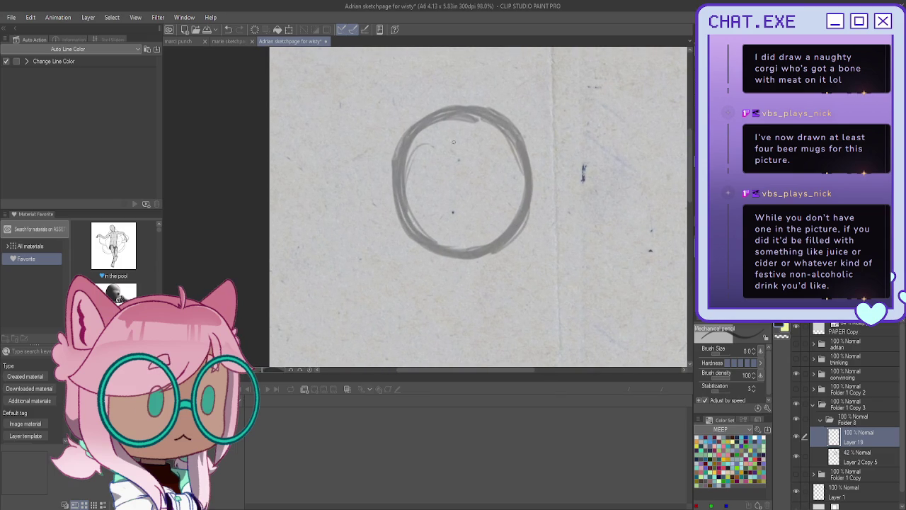
drag(492, 210, 505, 206)
key(ctrl+z)
drag(449, 119, 451, 248)
mouse_move(504, 214)
mouse_down()
mouse_move(520, 207)
mouse_move(446, 212)
mouse_move(405, 201)
mouse_move(427, 208)
mouse_up()
Ink the head's left edge, jaw curve and a small chin stroke, then mirror the view.
drag(400, 142, 398, 228)
drag(462, 257, 411, 242)
mouse_move(448, 257)
mouse_down()
mouse_move(400, 209)
mouse_move(453, 252)
mouse_move(507, 235)
mouse_move(424, 248)
mouse_up()
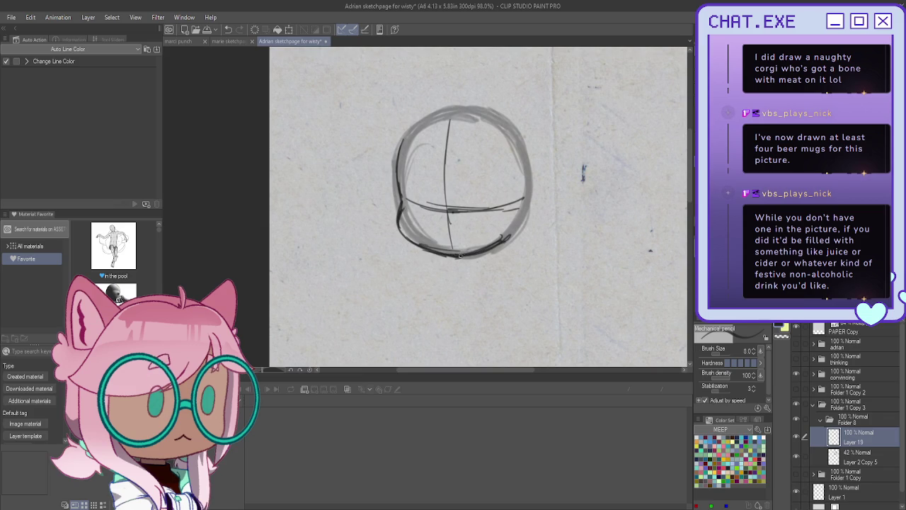
drag(444, 262, 418, 273)
key(h)
key(h)
scroll(411, 255, up, 1)
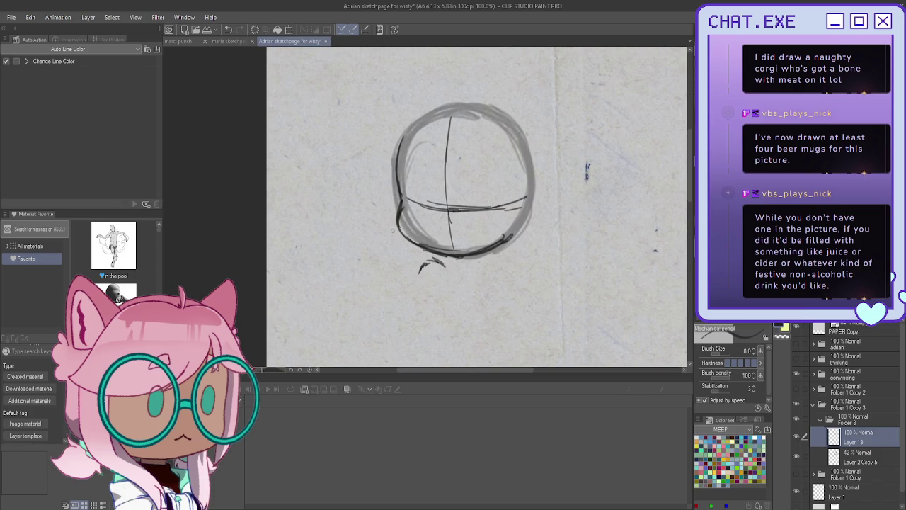
Sketch a small loop figure under the head, then erase it.
drag(390, 260, 392, 269)
drag(382, 250, 387, 264)
drag(381, 245, 382, 261)
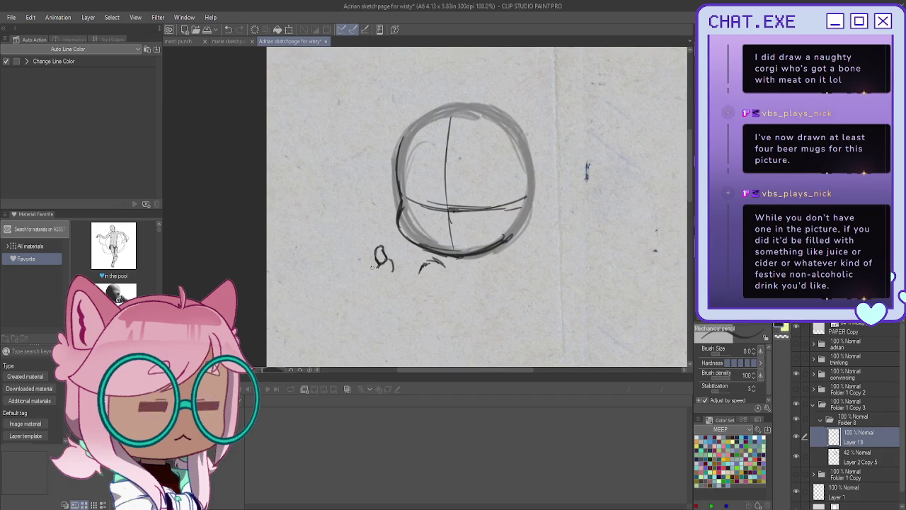
drag(374, 262, 359, 261)
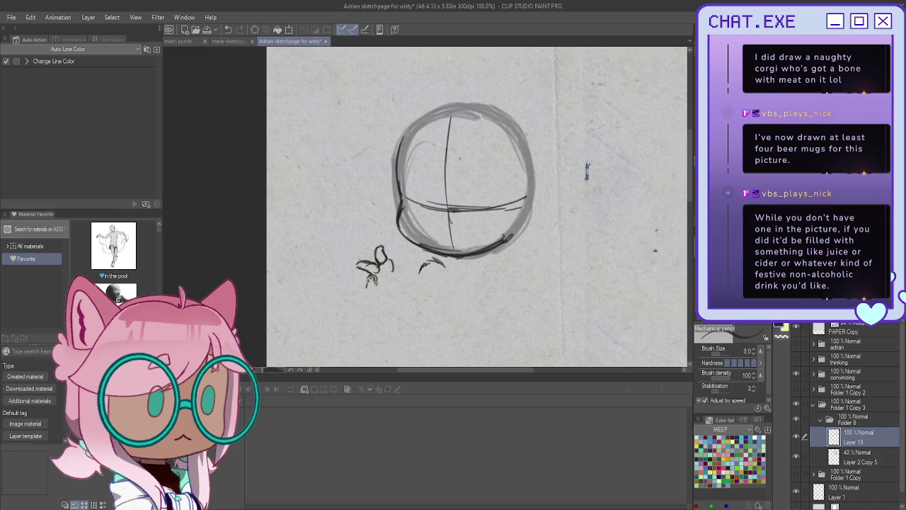
mouse_move(371, 290)
mouse_down()
mouse_move(370, 278)
mouse_move(393, 277)
mouse_move(350, 252)
mouse_up()
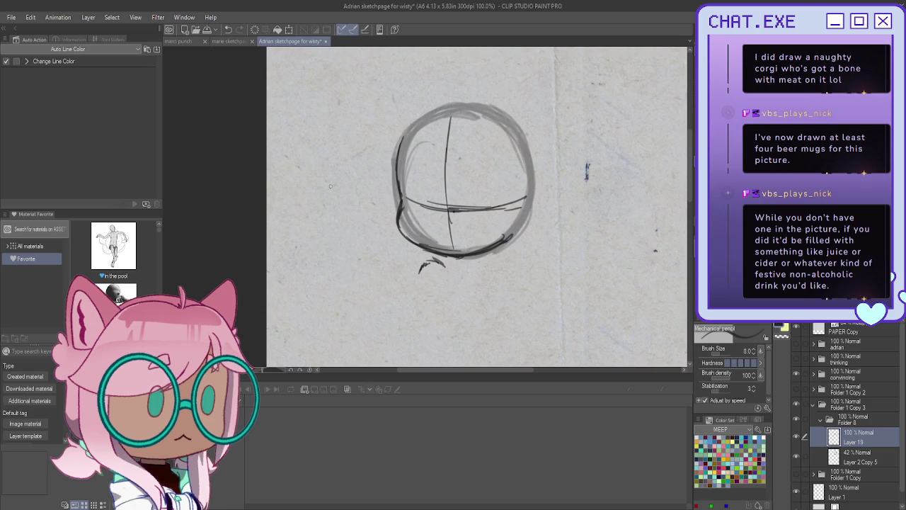
Draw the boxy body below the head: neck arc, sides, shoulder line and bottom.
mouse_move(443, 265)
mouse_down()
mouse_move(417, 271)
mouse_move(410, 297)
mouse_up()
mouse_move(444, 263)
mouse_down()
mouse_move(426, 311)
mouse_move(414, 315)
mouse_up()
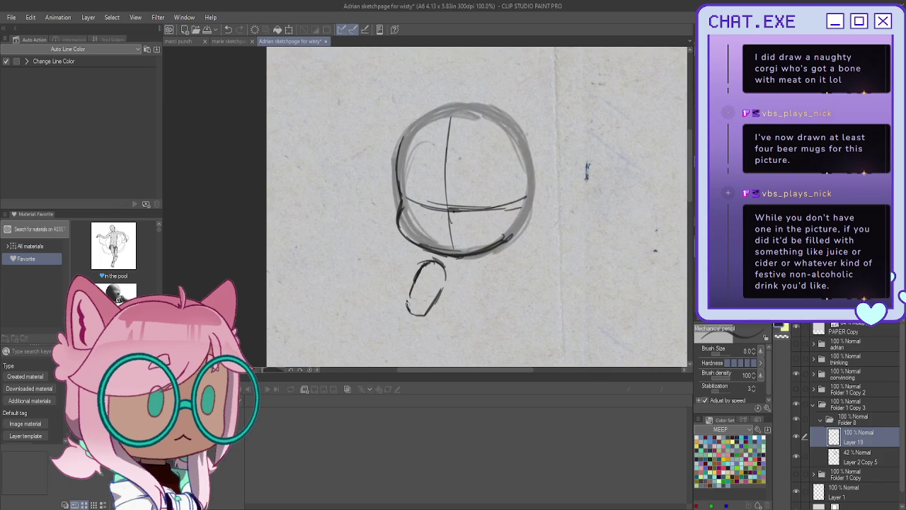
mouse_move(424, 264)
mouse_down()
mouse_move(412, 297)
mouse_move(437, 297)
mouse_move(426, 312)
mouse_up()
drag(440, 280, 409, 311)
mouse_move(442, 261)
mouse_down()
mouse_move(472, 280)
mouse_move(482, 322)
mouse_up()
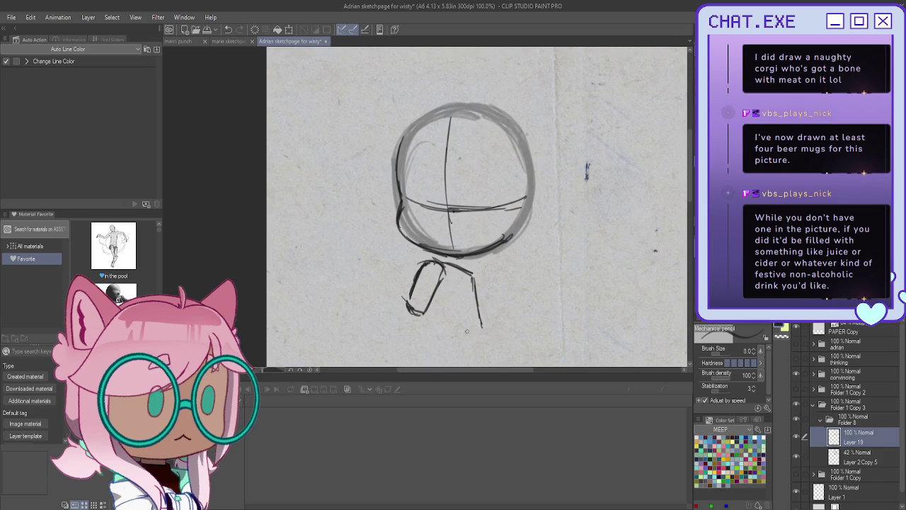
mouse_move(482, 326)
mouse_down()
mouse_move(443, 323)
mouse_move(473, 277)
mouse_move(473, 326)
mouse_move(441, 324)
mouse_up()
Refine the body's sides and top, erasing the crossing strokes inside it.
drag(430, 270, 423, 305)
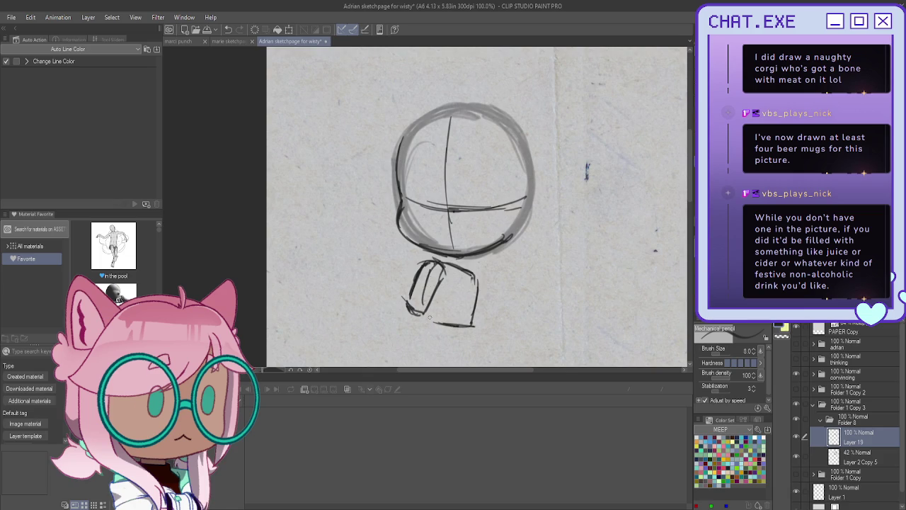
drag(430, 268, 450, 324)
drag(432, 294, 424, 303)
mouse_move(439, 273)
mouse_down()
mouse_move(422, 325)
mouse_move(407, 322)
mouse_up()
mouse_move(417, 260)
mouse_down()
mouse_move(438, 281)
mouse_move(432, 269)
mouse_move(422, 316)
mouse_up()
mouse_move(446, 263)
mouse_down()
mouse_move(430, 290)
mouse_move(437, 279)
mouse_move(472, 317)
mouse_up()
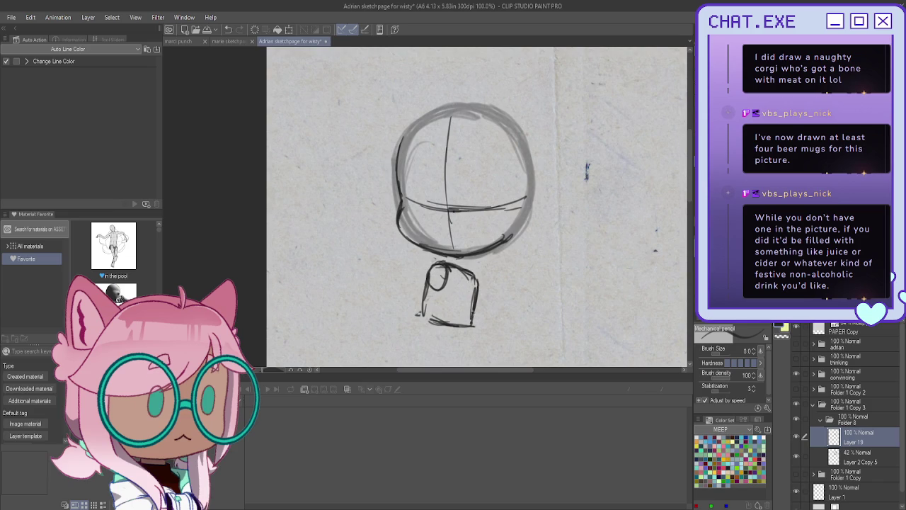
drag(476, 278, 482, 326)
Redo the eye line across the face and erase a stray curve inside the head.
mouse_move(492, 210)
mouse_down()
mouse_move(467, 212)
mouse_move(484, 213)
mouse_up()
key(ctrl+z)
key(ctrl+z)
mouse_move(466, 211)
mouse_down()
mouse_move(504, 210)
mouse_move(474, 212)
mouse_up()
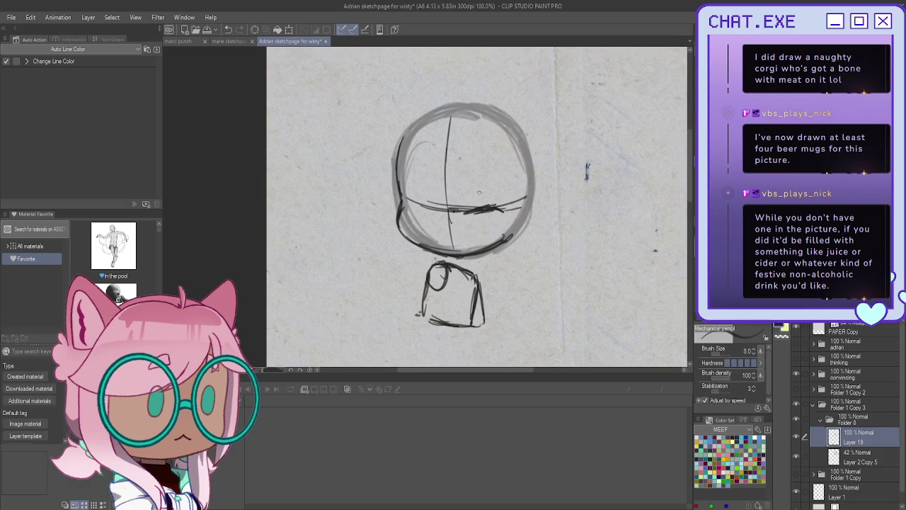
drag(473, 169, 499, 179)
mouse_move(481, 171)
mouse_down()
mouse_move(499, 179)
mouse_move(470, 168)
mouse_up()
Start the raised arm with a hand stroke at its end, then mirror the view back.
drag(409, 286, 417, 302)
mouse_move(437, 267)
mouse_down()
mouse_move(418, 291)
mouse_move(429, 278)
mouse_up()
drag(398, 252, 404, 265)
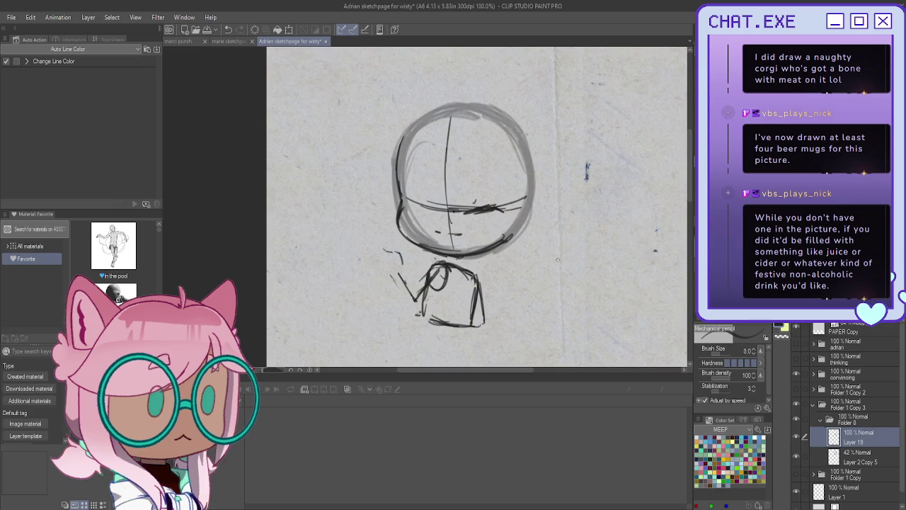
key(h)
scroll(455, 234, up, 1)
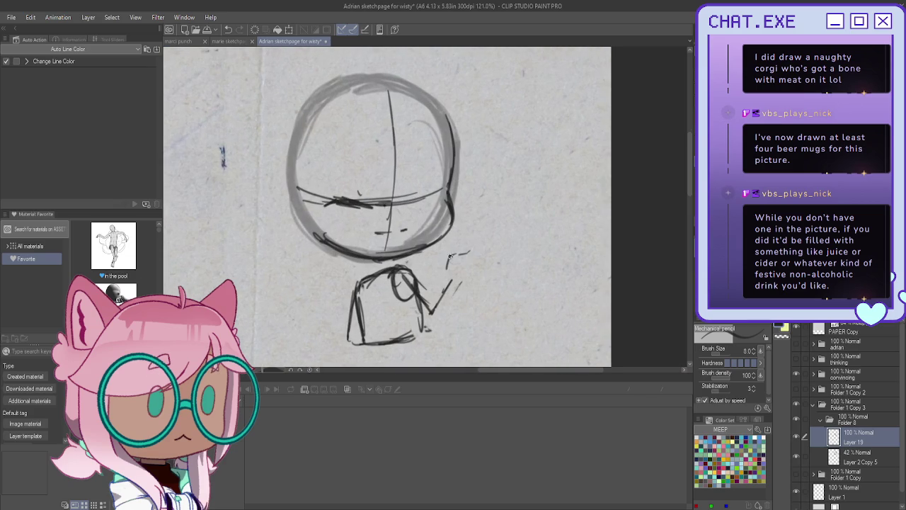
Draw a small handled mug at the raised hand, undoing stray strokes and darkening its sides.
drag(468, 251, 486, 260)
drag(483, 265, 477, 296)
drag(471, 265, 469, 295)
mouse_move(482, 260)
mouse_down()
mouse_move(480, 278)
mouse_move(502, 295)
mouse_move(499, 305)
mouse_move(473, 292)
mouse_move(464, 314)
mouse_move(466, 303)
mouse_up()
key(ctrl+z)
key(ctrl+z)
drag(454, 252, 449, 269)
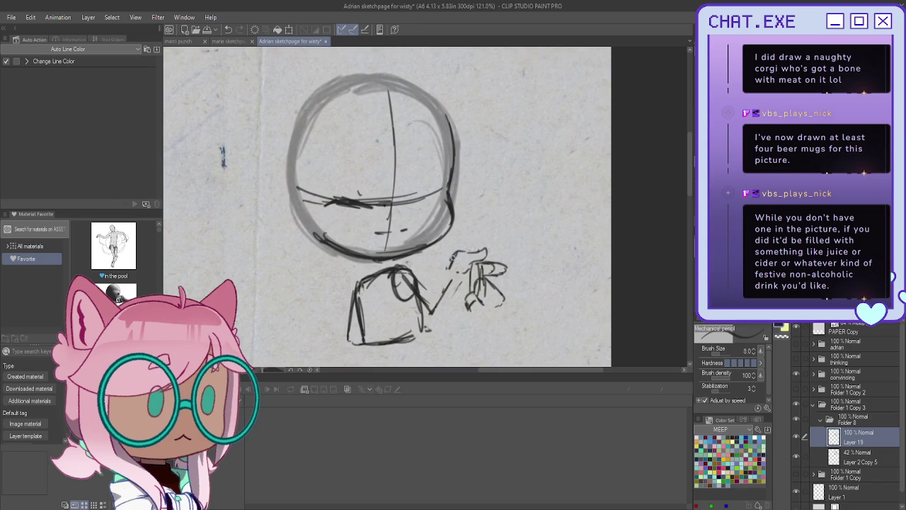
key(ctrl+z)
key(ctrl+z)
key(ctrl+z)
mouse_move(477, 263)
mouse_down()
mouse_move(474, 275)
mouse_move(508, 266)
mouse_move(499, 279)
mouse_up()
key(ctrl+z)
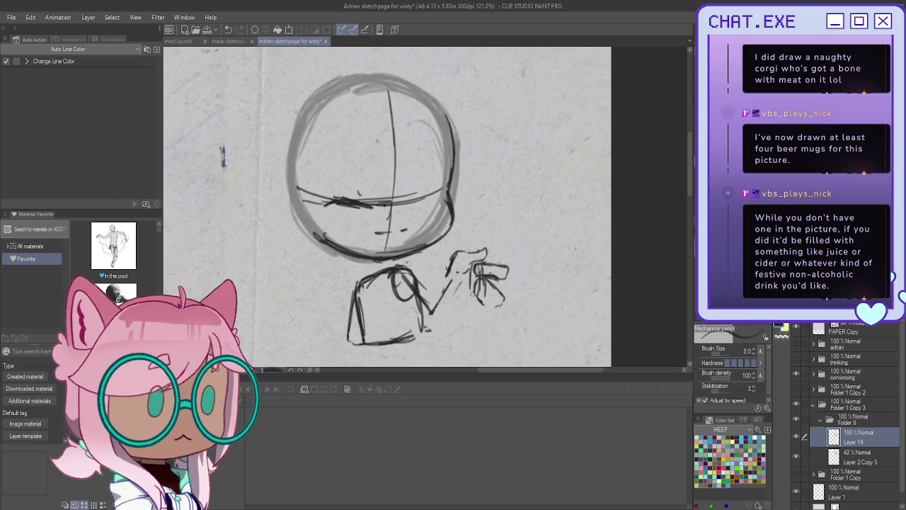
mouse_move(487, 282)
mouse_down()
mouse_move(495, 289)
mouse_move(477, 283)
mouse_move(494, 311)
mouse_move(474, 290)
mouse_up()
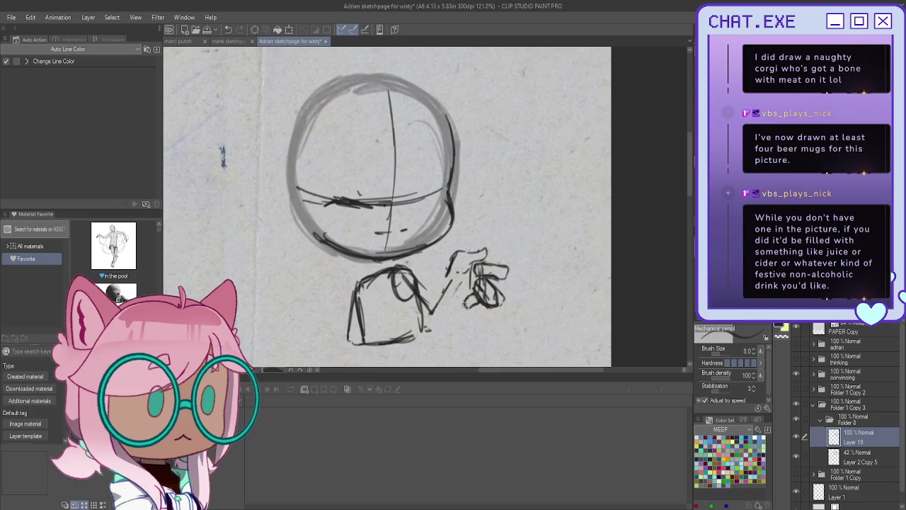
drag(464, 298, 447, 274)
Lasso the mug sketch, shrink and tilt it, deselect, and fade the sketch layer to 34%.
key(m)
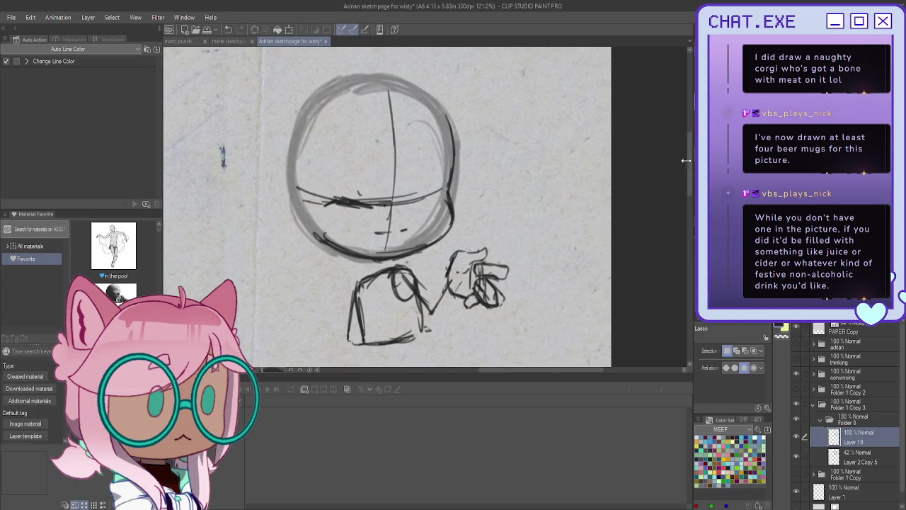
mouse_move(501, 228)
mouse_down()
mouse_move(480, 225)
mouse_move(480, 252)
mouse_up()
key(ctrl+t)
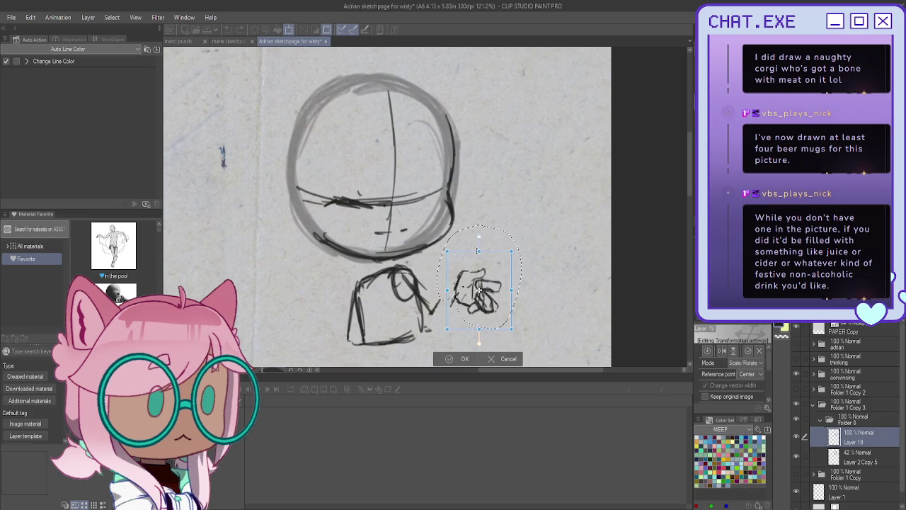
mouse_move(479, 289)
mouse_down()
mouse_move(464, 303)
mouse_move(468, 277)
mouse_up()
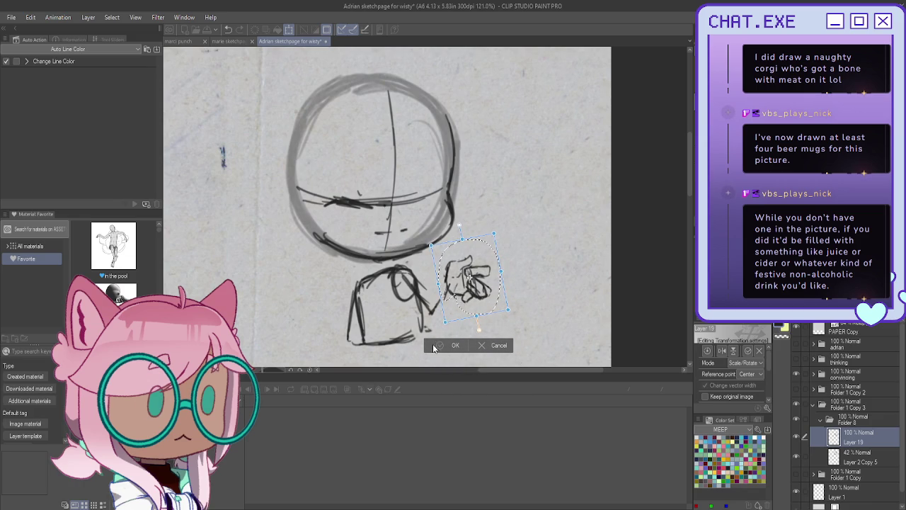
click(436, 346)
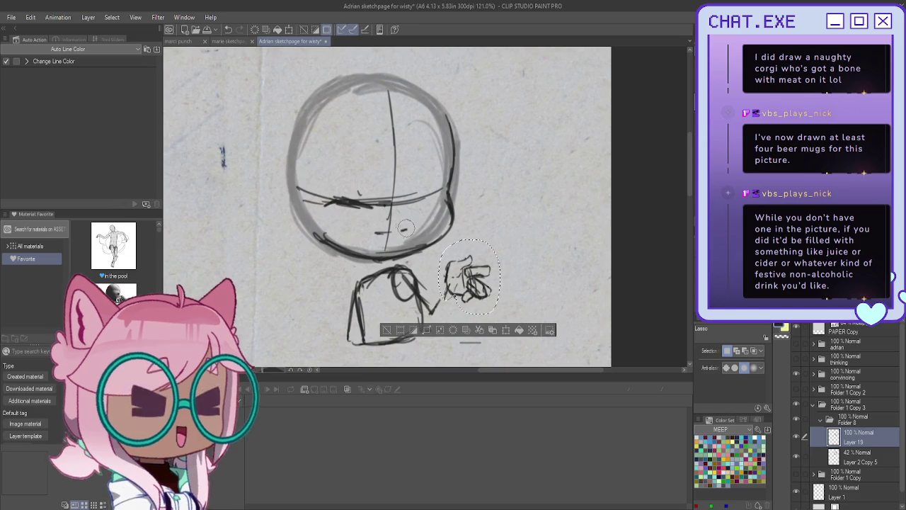
click(387, 330)
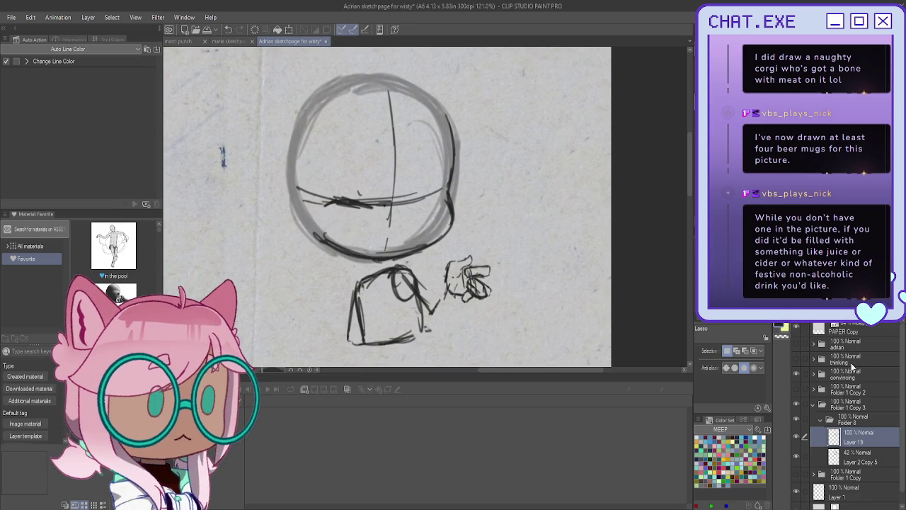
drag(896, 311, 842, 311)
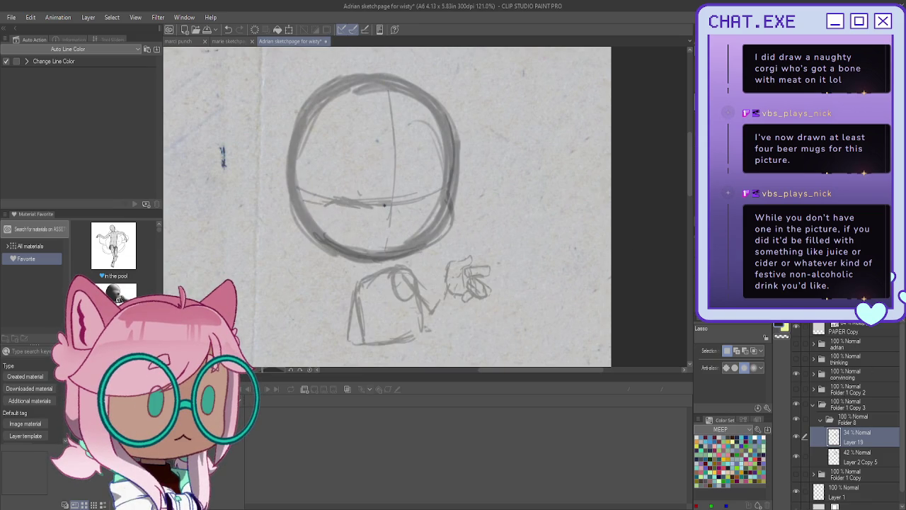
Add Folder 9 with Layer 20 for inks and switch to the Mechanical pencil.
click(821, 419)
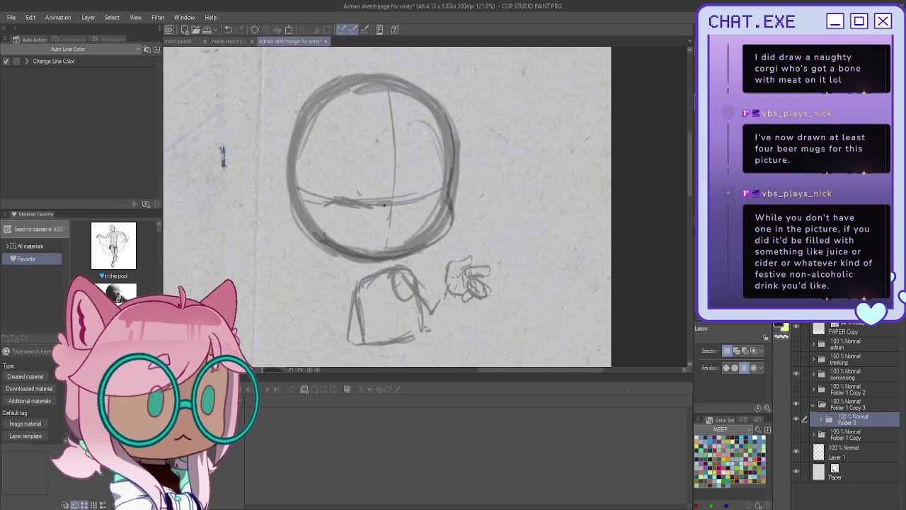
key(ctrl+shift+n)
key(ctrl+g)
scroll(400, 182, up, 1)
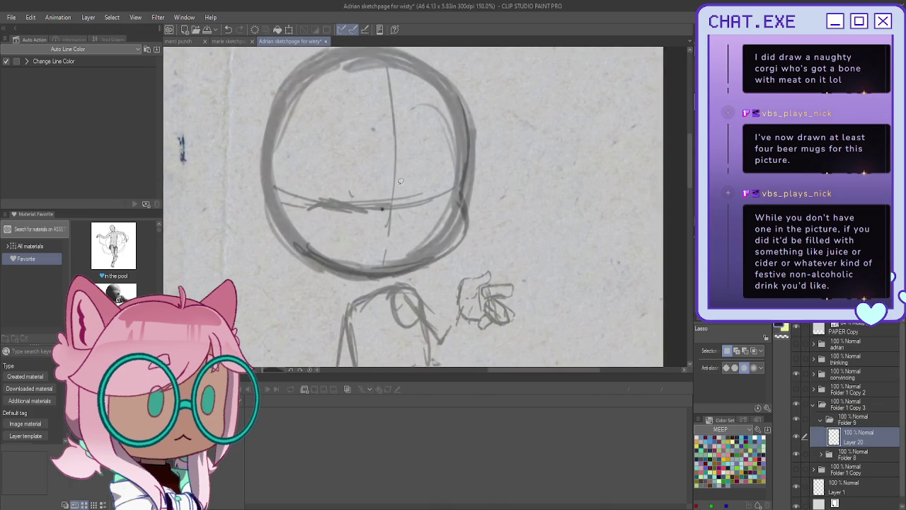
scroll(400, 181, up, 1)
key(p)
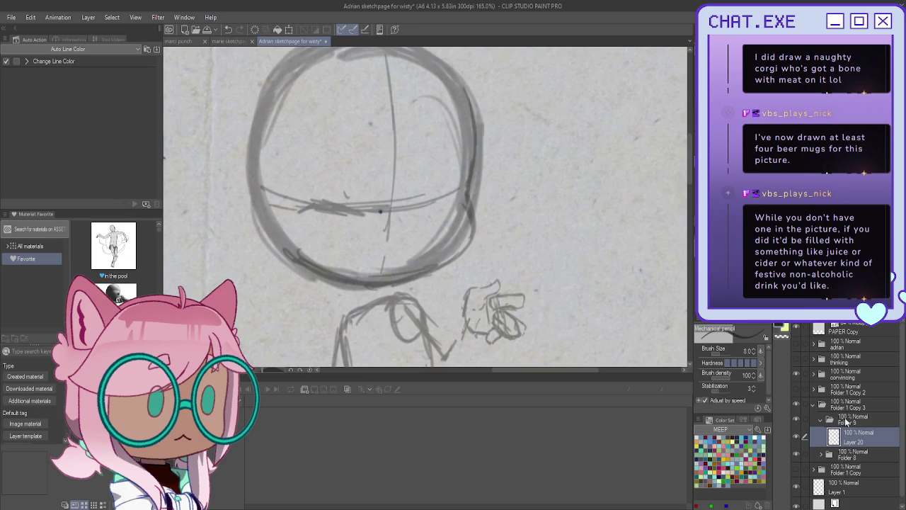
scroll(431, 167, up, 2)
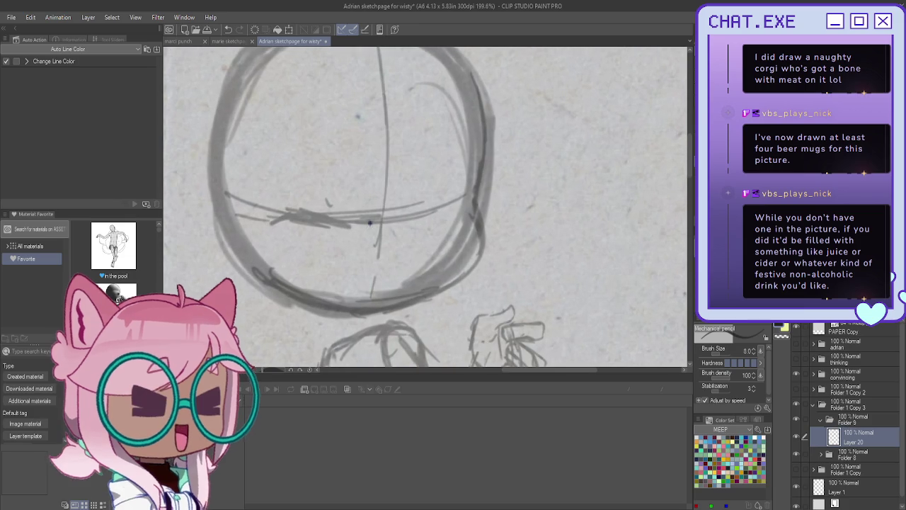
key(h)
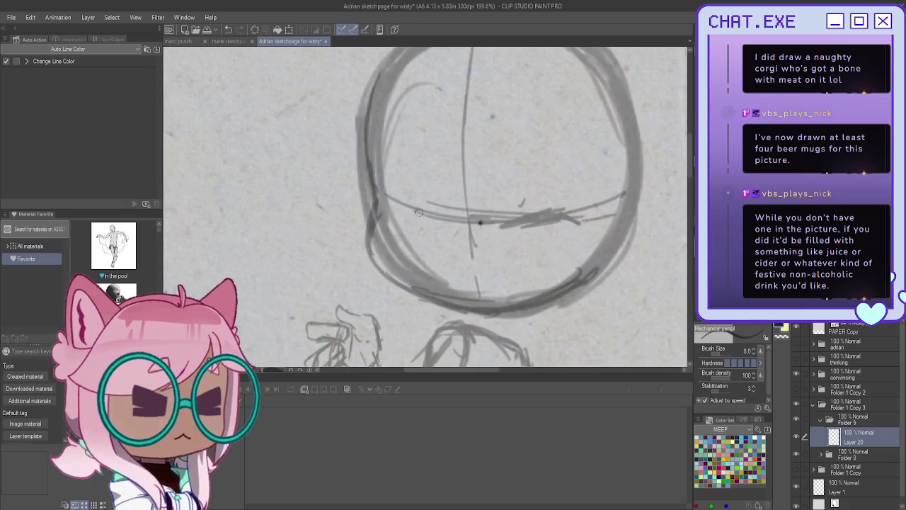
Ink both eyebrows and the closed eyes, undoing stray lash strokes.
mouse_move(423, 216)
mouse_down()
mouse_move(446, 216)
mouse_move(388, 208)
mouse_move(440, 204)
mouse_up()
key(ctrl+z)
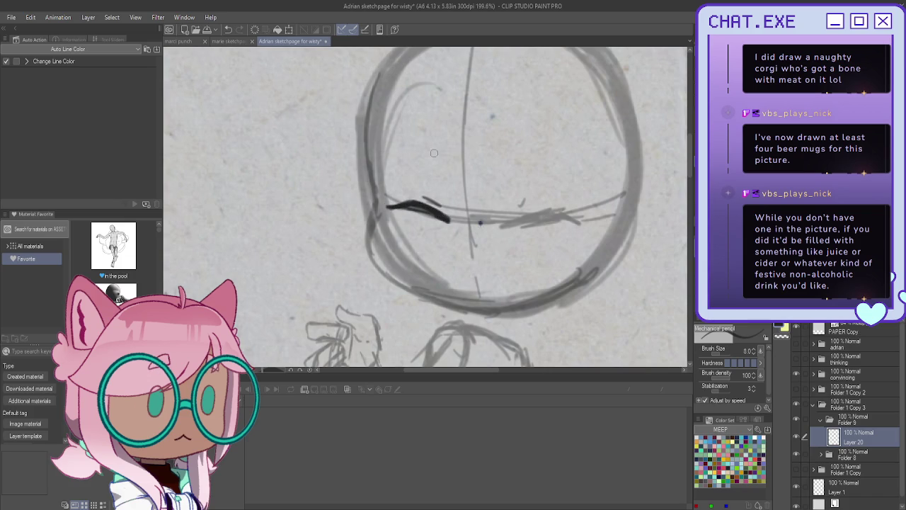
mouse_move(439, 140)
mouse_down()
mouse_move(409, 135)
mouse_move(426, 138)
mouse_move(394, 147)
mouse_move(441, 147)
mouse_move(397, 146)
mouse_up()
key(ctrl+z)
mouse_move(532, 141)
mouse_down()
mouse_move(572, 160)
mouse_move(522, 140)
mouse_move(580, 167)
mouse_up()
mouse_move(573, 218)
mouse_down()
mouse_move(524, 215)
mouse_move(507, 225)
mouse_move(575, 220)
mouse_move(513, 211)
mouse_move(557, 216)
mouse_move(517, 219)
mouse_move(531, 212)
mouse_up()
drag(550, 181, 529, 183)
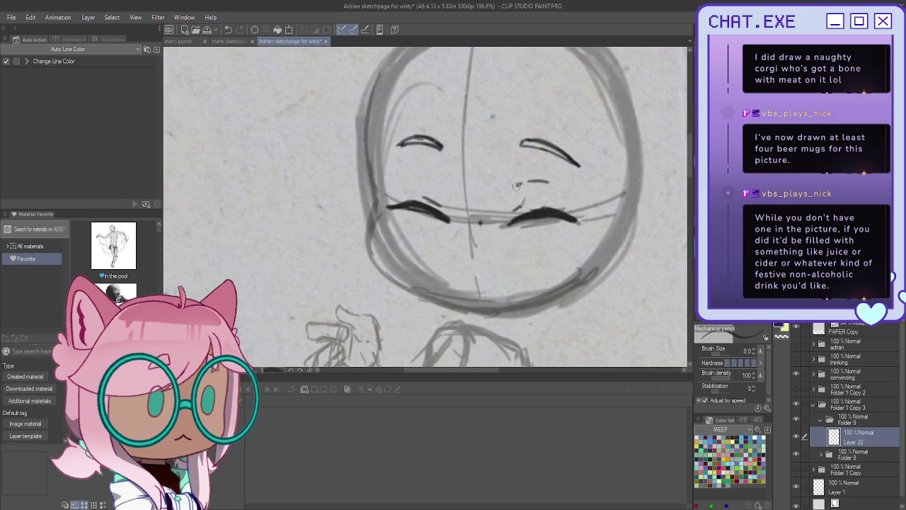
drag(423, 172, 440, 180)
key(ctrl+z)
key(ctrl+z)
mouse_move(525, 202)
mouse_down()
mouse_move(508, 224)
mouse_move(581, 222)
mouse_up()
Ink the left and right face outline with a rotated view, then ink the mouth.
key(ctrl+z)
drag(428, 210, 421, 210)
drag(359, 140, 379, 257)
key(ctrl+z)
key(ctrl+z)
key(ctrl+z)
key(ctrl+z)
mouse_move(363, 122)
mouse_down()
mouse_move(373, 215)
mouse_move(362, 259)
mouse_up()
drag(489, 321, 552, 171)
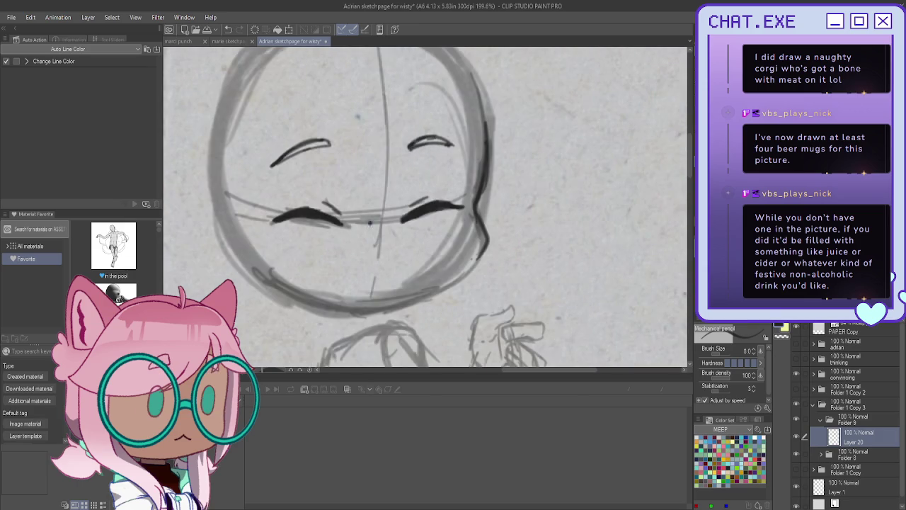
key(ctrl+z)
key(ctrl+z)
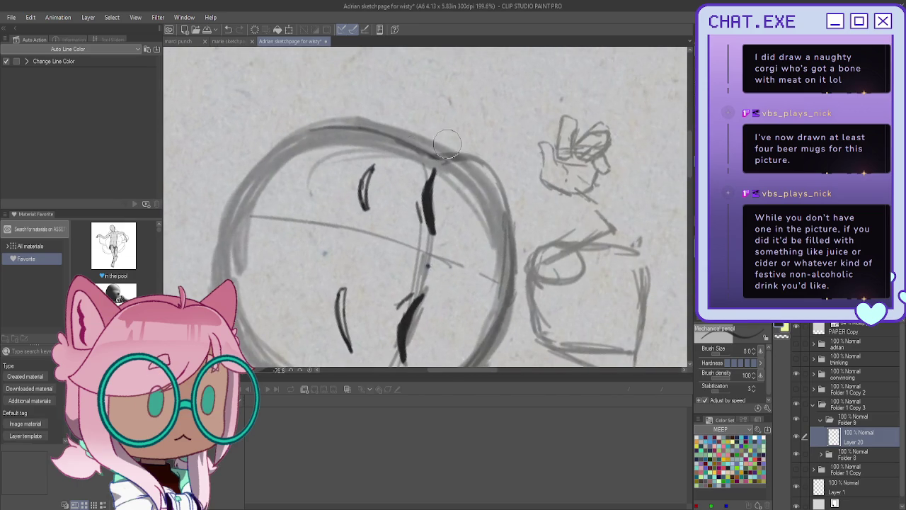
mouse_move(443, 155)
mouse_down()
mouse_move(503, 234)
mouse_move(487, 345)
mouse_up()
drag(503, 271, 464, 365)
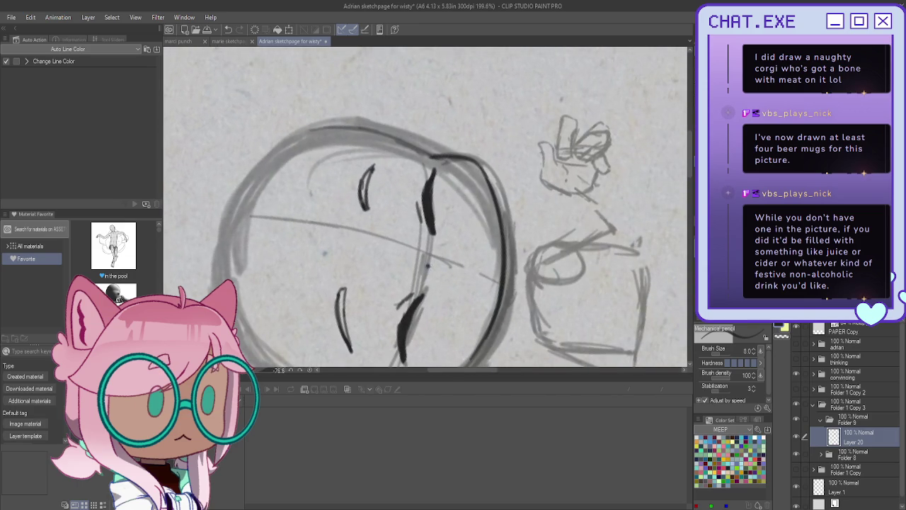
key(ctrl+@)
drag(470, 86, 477, 214)
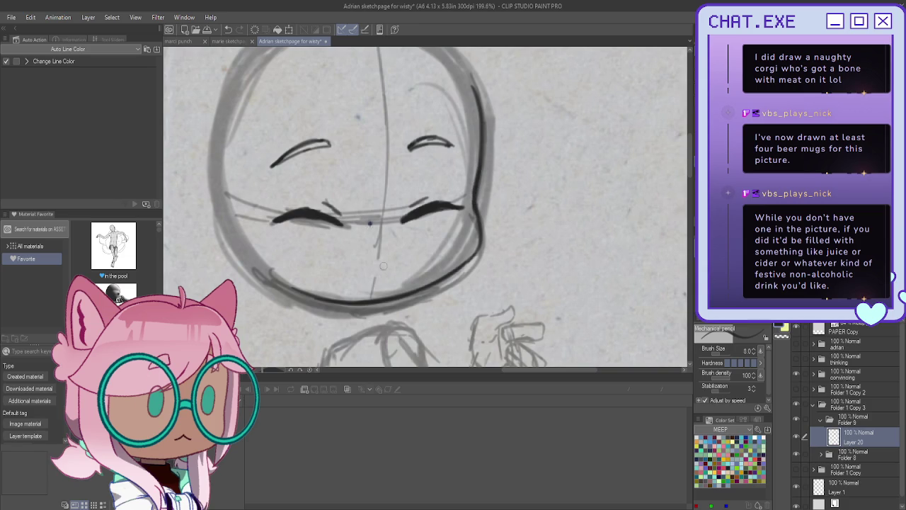
mouse_move(394, 274)
mouse_down()
mouse_move(369, 267)
mouse_move(343, 277)
mouse_move(375, 289)
mouse_move(376, 269)
mouse_move(351, 262)
mouse_move(391, 276)
mouse_move(363, 267)
mouse_up()
Undo the old mouth and retrace it as a wider grin with a dark lower edge.
scroll(300, 191, down, 1)
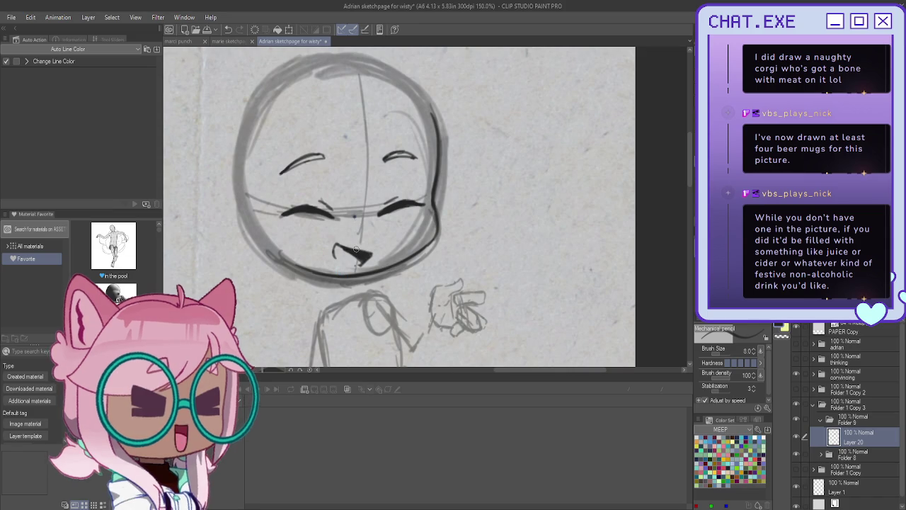
scroll(350, 245, up, 1)
key(ctrl+z)
key(ctrl+z)
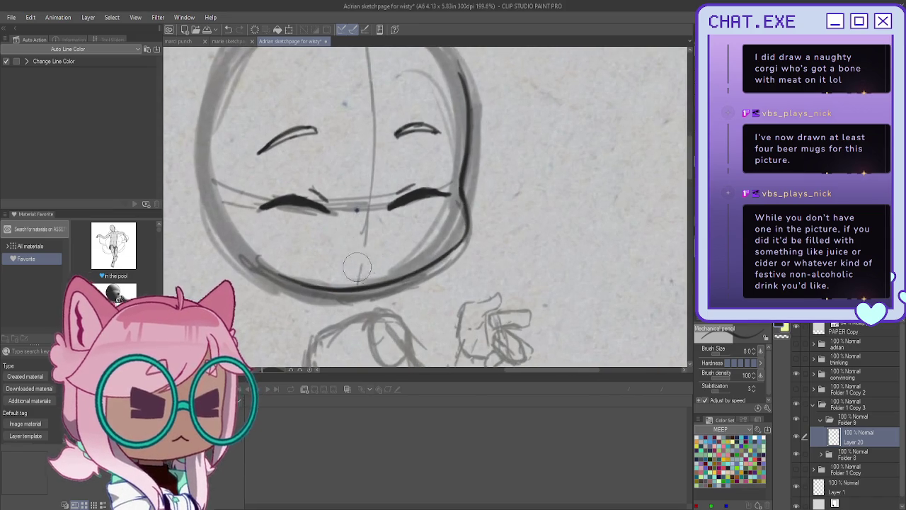
mouse_move(340, 268)
mouse_down()
mouse_move(376, 256)
mouse_move(332, 250)
mouse_move(371, 268)
mouse_move(354, 269)
mouse_move(331, 256)
mouse_up()
key(ctrl+z)
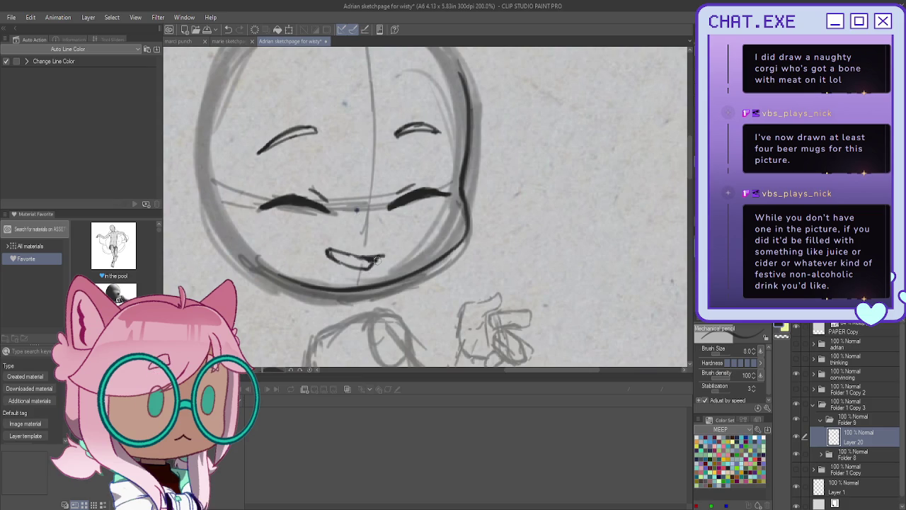
drag(366, 260, 344, 255)
key(ctrl+z)
key(ctrl+z)
drag(327, 246, 363, 258)
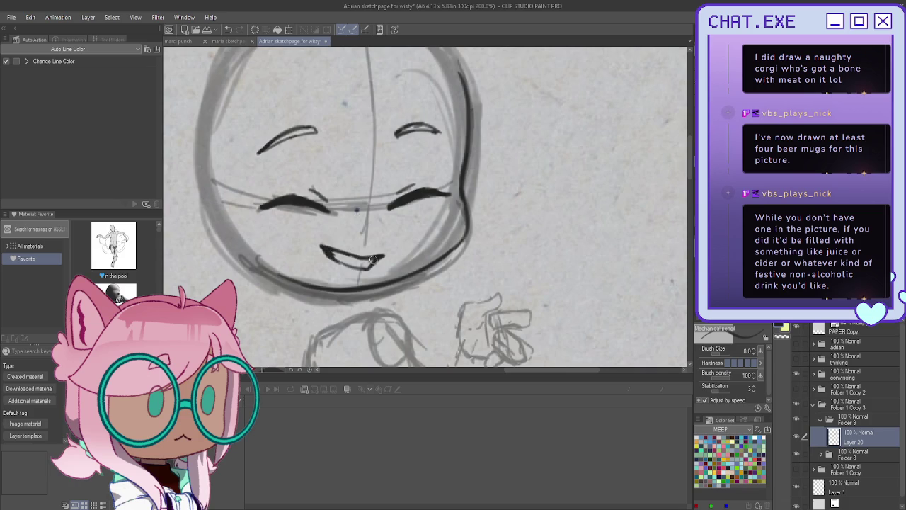
scroll(373, 260, down, 2)
scroll(288, 210, down, 1)
scroll(317, 242, up, 1)
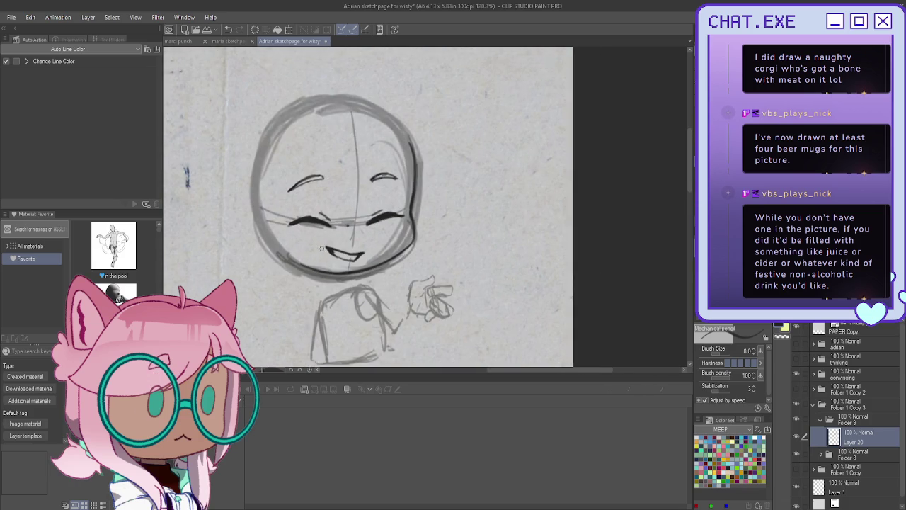
scroll(322, 248, up, 1)
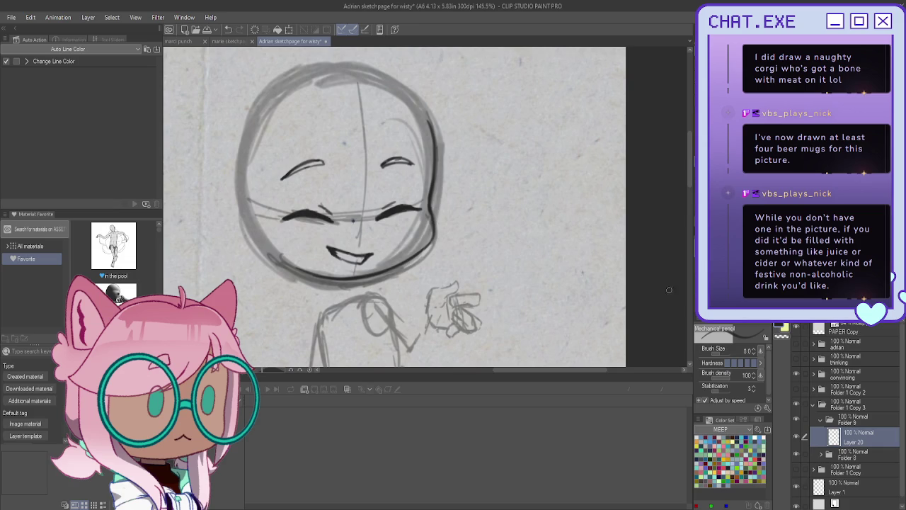
drag(354, 248, 372, 191)
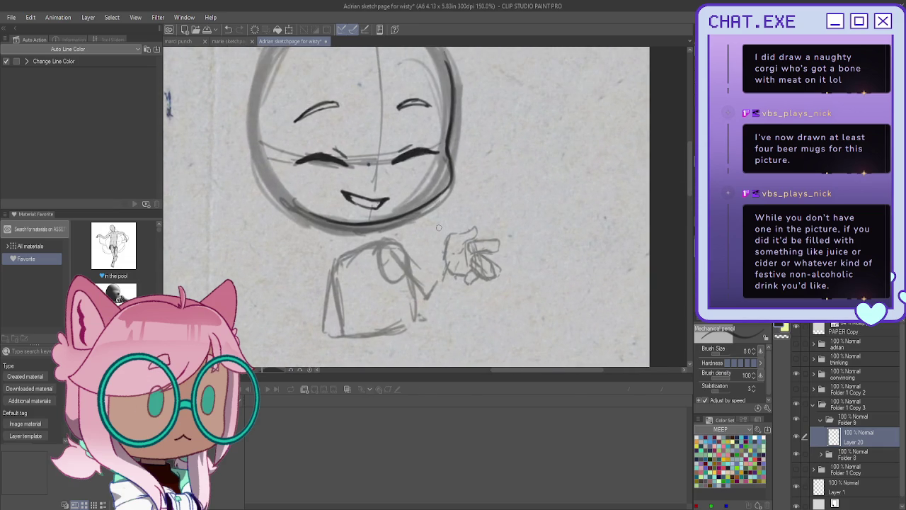
Ink the hand's fingertip, fingers, underside and upper-left edge, erasing the arm stroke below.
scroll(450, 243, up, 2)
mouse_move(445, 248)
mouse_down()
mouse_move(474, 232)
mouse_move(485, 242)
mouse_move(467, 259)
mouse_up()
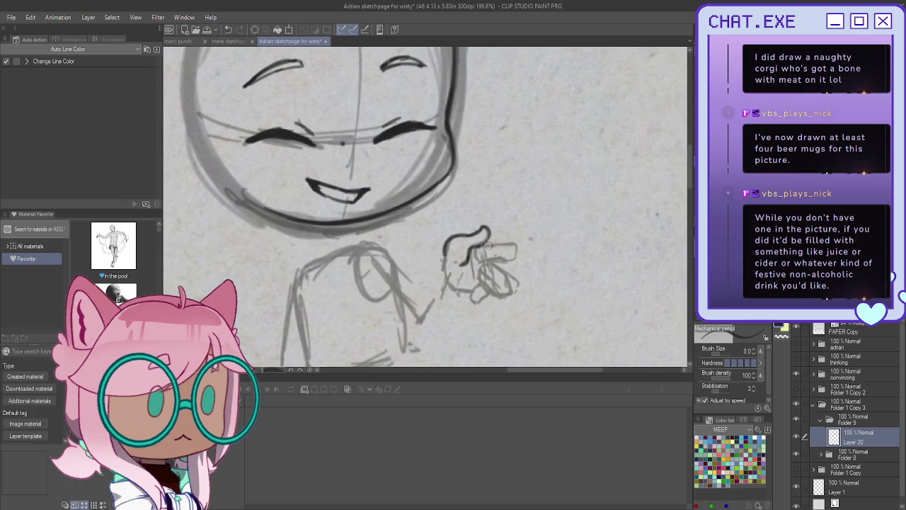
mouse_move(485, 243)
mouse_down()
mouse_move(516, 257)
mouse_move(478, 261)
mouse_move(508, 280)
mouse_move(494, 296)
mouse_move(479, 273)
mouse_move(495, 283)
mouse_move(484, 263)
mouse_move(508, 281)
mouse_move(494, 295)
mouse_up()
mouse_move(481, 260)
mouse_down()
mouse_move(484, 278)
mouse_move(510, 290)
mouse_up()
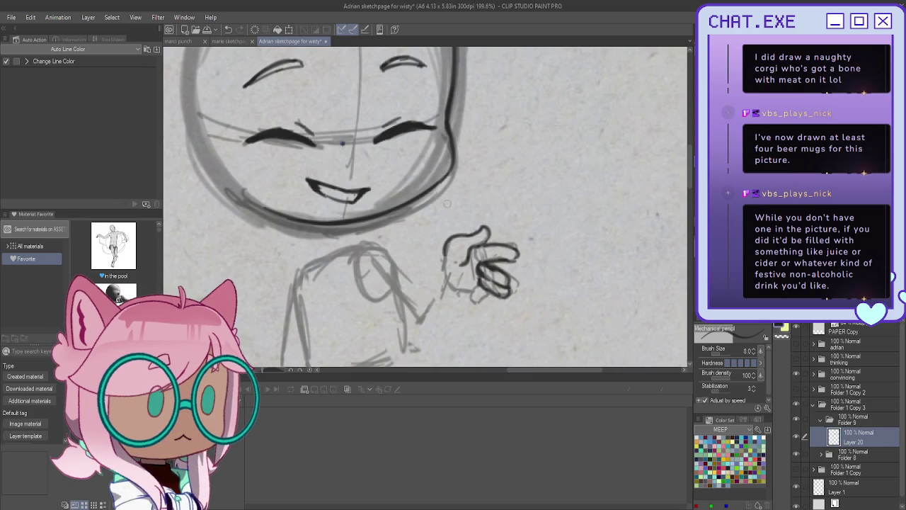
drag(482, 291, 482, 308)
key(ctrl+z)
key(ctrl+z)
mouse_move(485, 295)
mouse_down()
mouse_move(473, 300)
mouse_move(474, 291)
mouse_move(449, 287)
mouse_up()
mouse_move(471, 232)
mouse_down()
mouse_move(449, 249)
mouse_move(442, 273)
mouse_move(450, 289)
mouse_move(412, 312)
mouse_up()
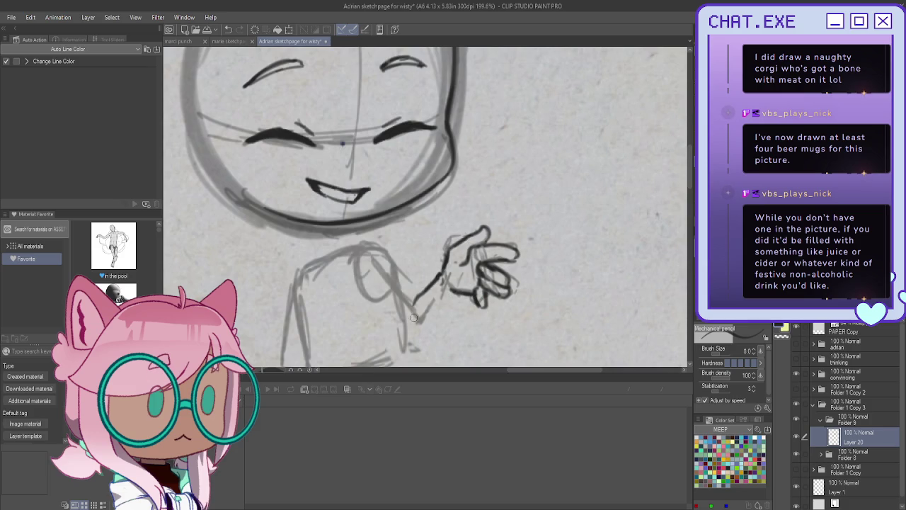
drag(444, 270, 401, 325)
Shrink and tilt the inked hand slightly into place, then ink the forearm below it.
key(m)
mouse_move(487, 198)
mouse_down()
mouse_move(495, 210)
mouse_move(489, 204)
mouse_up()
key(ctrl+t)
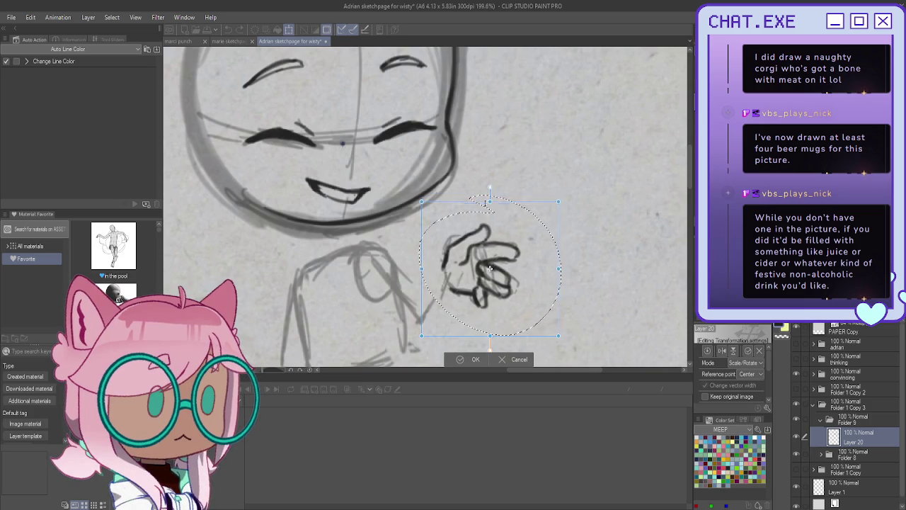
drag(488, 267, 486, 261)
mouse_move(440, 279)
mouse_down()
mouse_move(386, 282)
mouse_move(423, 332)
mouse_up()
key(Return)
click(423, 344)
key(p)
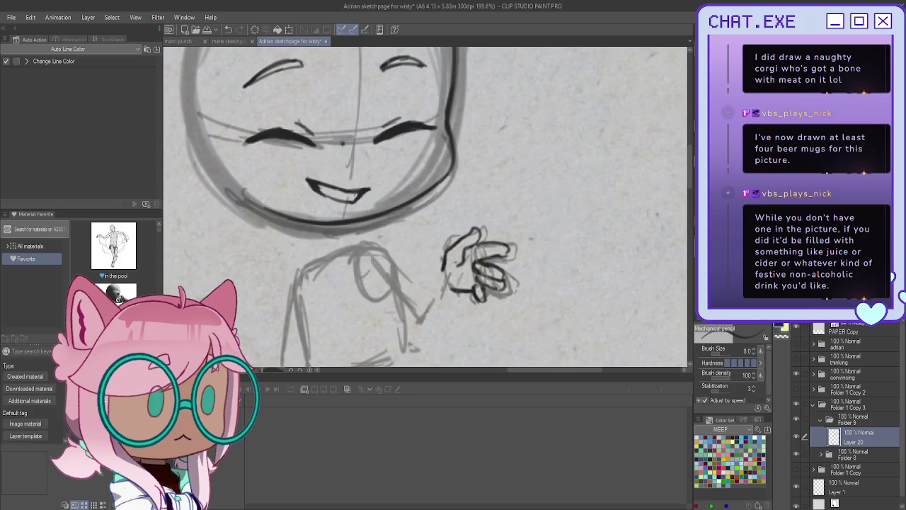
drag(442, 265, 412, 317)
Ink both sides of the forearm and the upper arm, redrawing the upper arm line slightly left.
drag(456, 291, 412, 334)
mouse_move(374, 249)
mouse_down()
mouse_move(409, 284)
mouse_move(378, 249)
mouse_move(413, 296)
mouse_move(408, 331)
mouse_up()
key(ctrl+z)
key(ctrl+z)
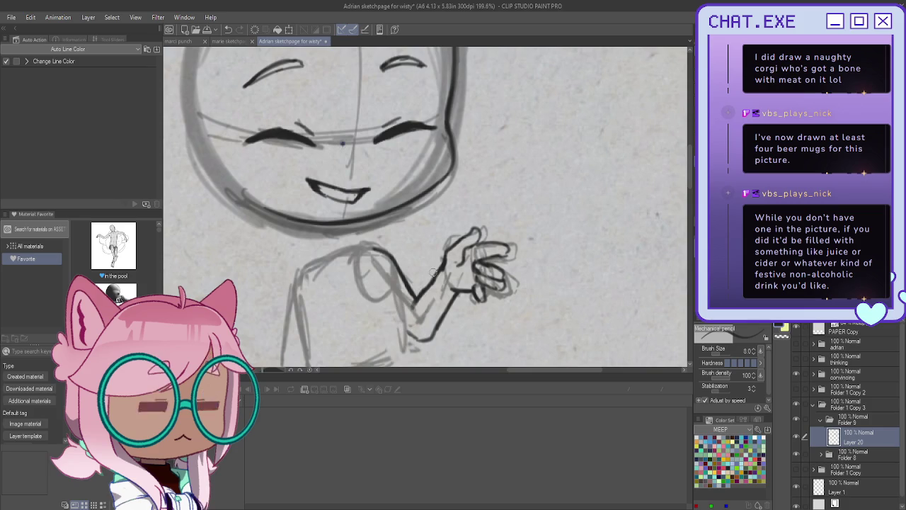
mouse_move(421, 296)
mouse_down()
mouse_move(409, 317)
mouse_move(423, 341)
mouse_up()
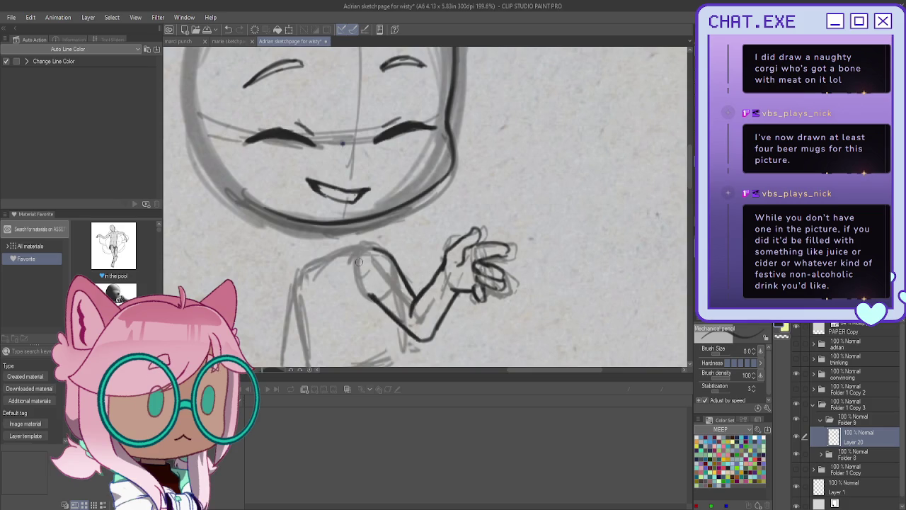
scroll(351, 196, down, 3)
scroll(335, 266, up, 2)
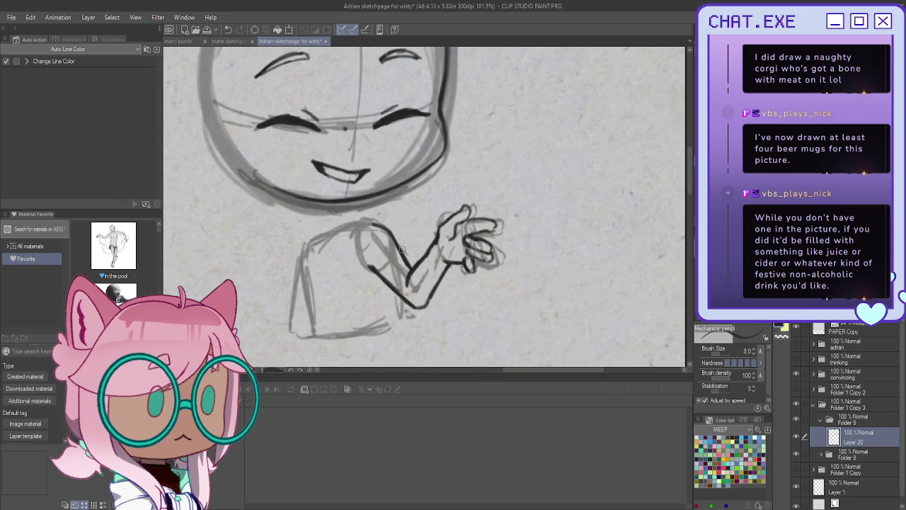
scroll(393, 241, down, 1)
scroll(393, 239, up, 1)
mouse_move(391, 236)
mouse_down()
mouse_move(423, 274)
mouse_move(409, 292)
mouse_up()
drag(418, 254, 407, 272)
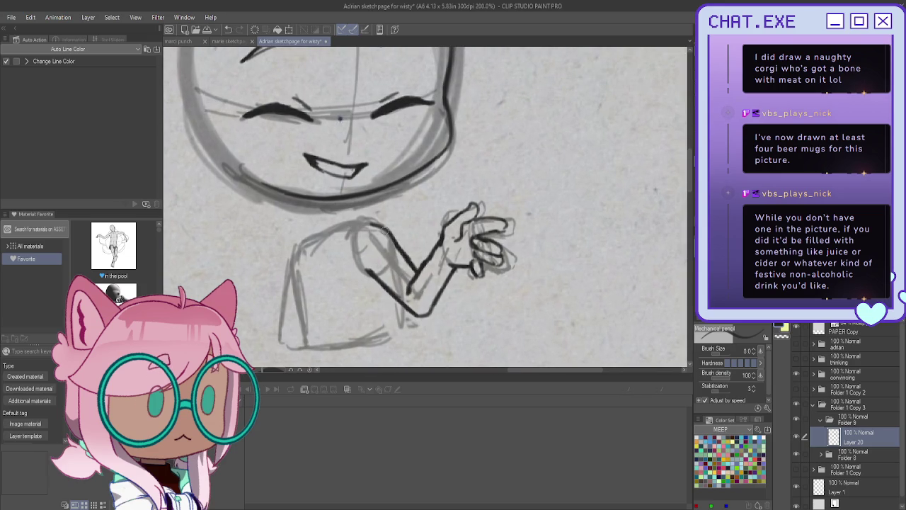
scroll(384, 230, down, 1)
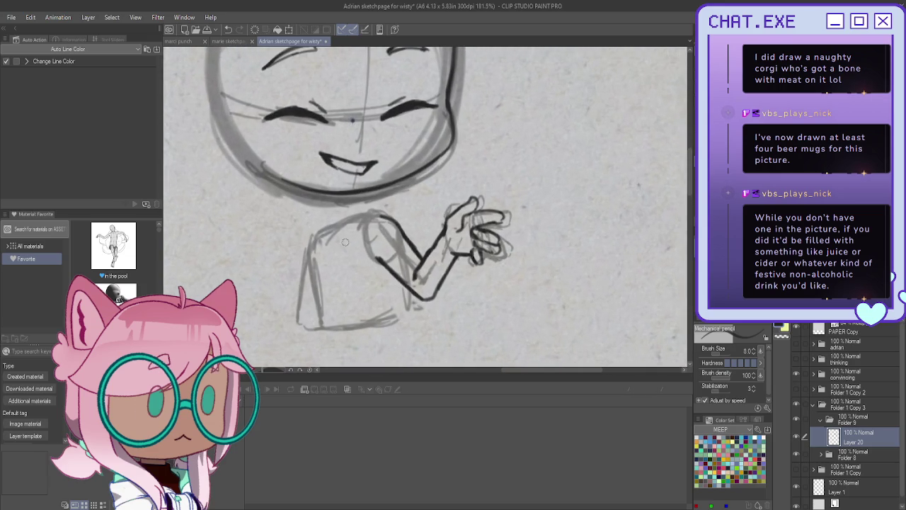
Ink the torso's left side and bottom edge, redrawing the misplaced bottom curve.
drag(312, 248, 341, 325)
mouse_move(416, 296)
mouse_down()
mouse_move(414, 322)
mouse_move(363, 337)
mouse_up()
key(ctrl+z)
key(ctrl+z)
mouse_move(406, 290)
mouse_down()
mouse_move(411, 322)
mouse_move(357, 334)
mouse_move(341, 325)
mouse_up()
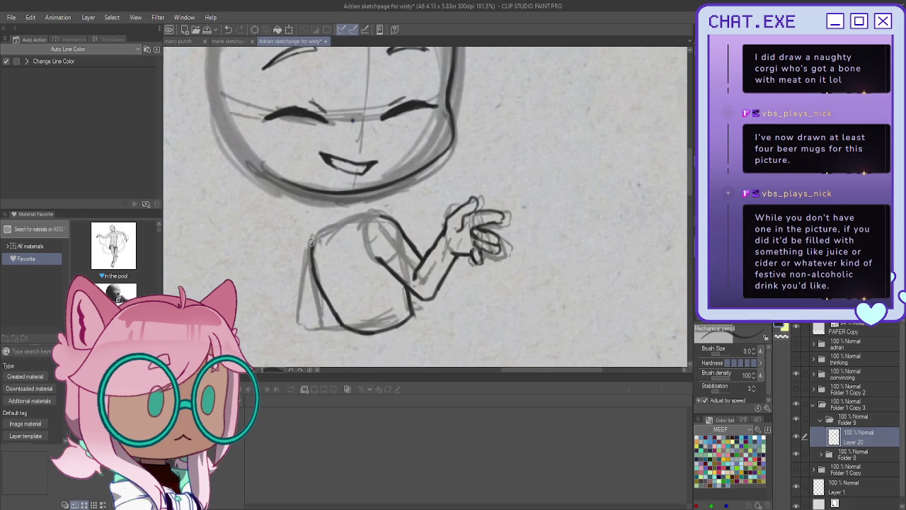
mouse_move(314, 232)
mouse_down()
mouse_move(300, 258)
mouse_move(294, 324)
mouse_up()
scroll(366, 287, down, 3)
Pan to the lower character, mirror the canvas view and select Folder 9.
scroll(366, 288, down, 1)
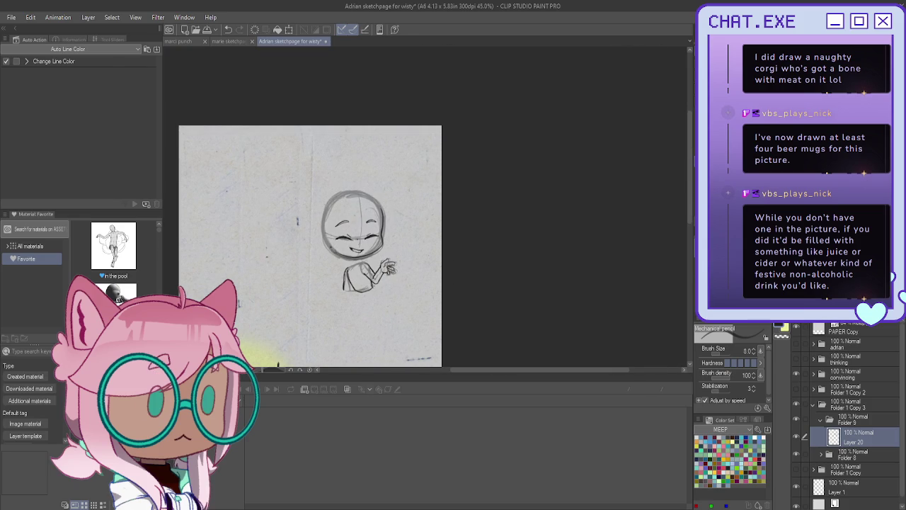
mouse_move(366, 287)
mouse_down()
mouse_move(441, 176)
mouse_move(456, 201)
mouse_up()
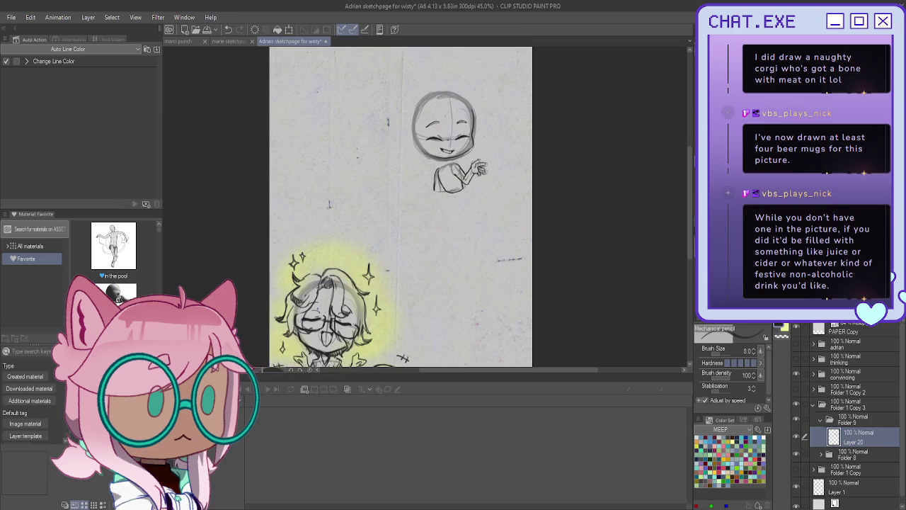
key(h)
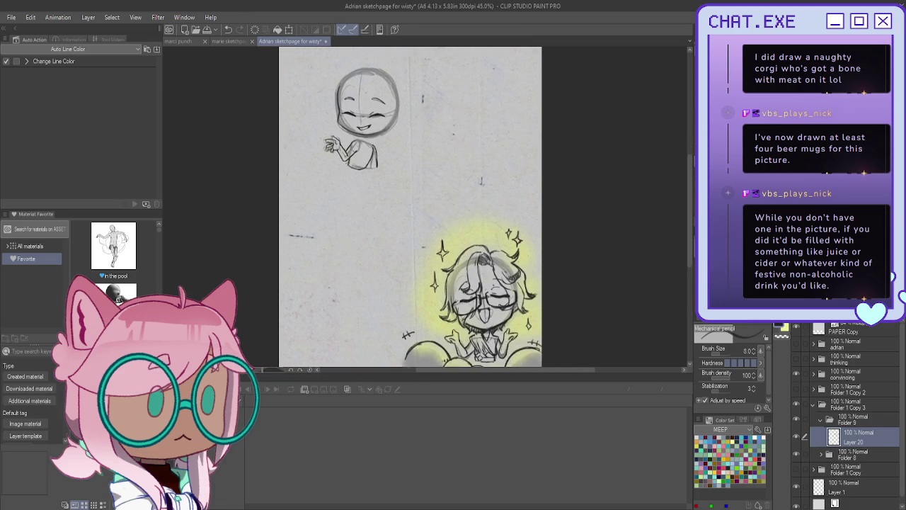
drag(676, 177, 659, 237)
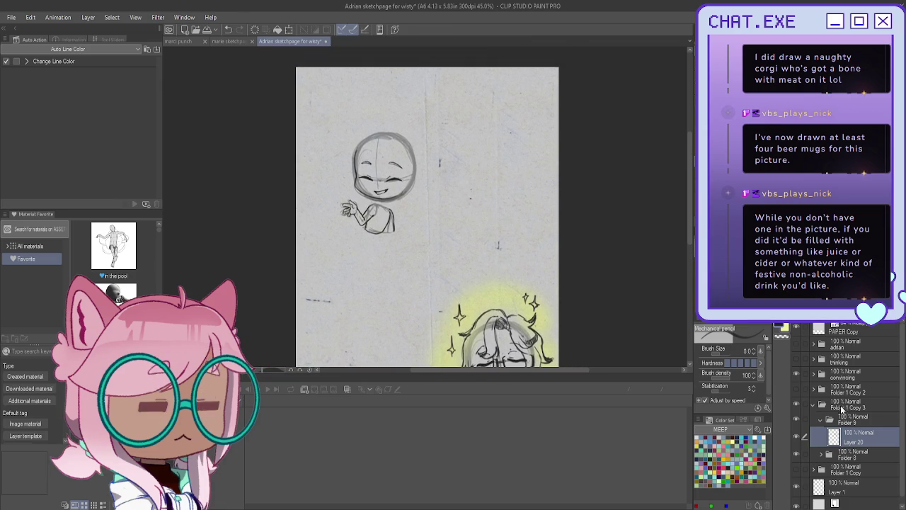
key(alt+bracketright)
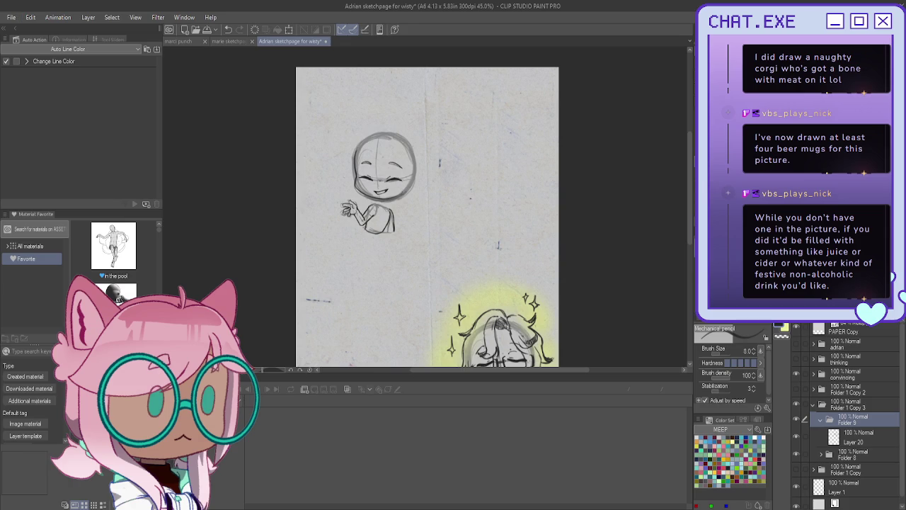
Cancel the chibi transform, show the glasses character's sketch and flip the view back.
key(ctrl+t)
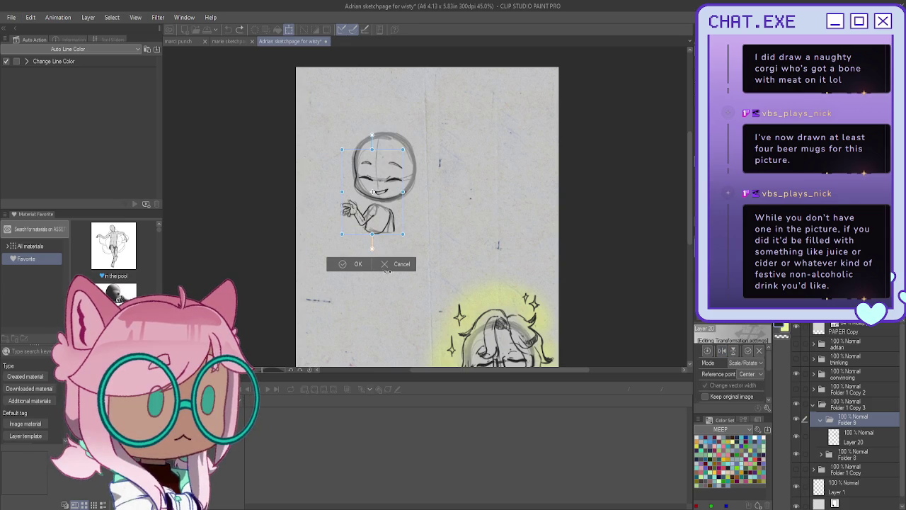
key(Return)
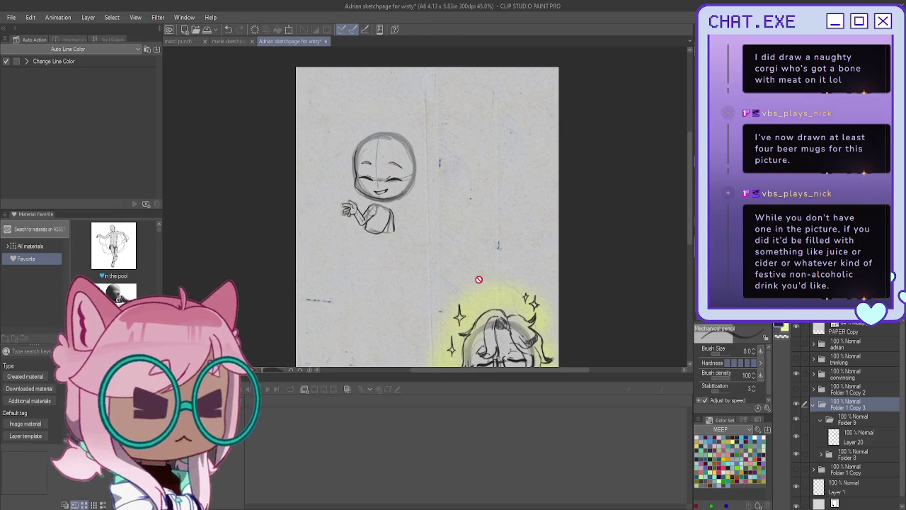
click(796, 343)
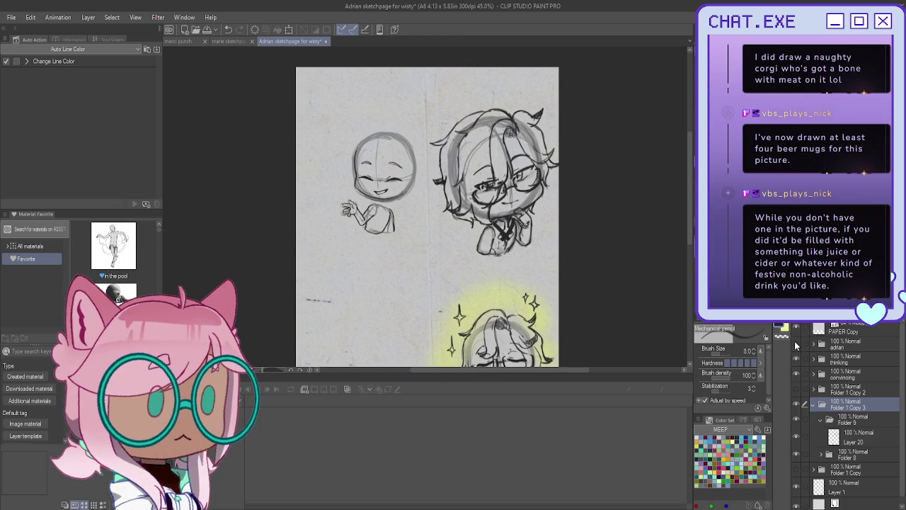
key(h)
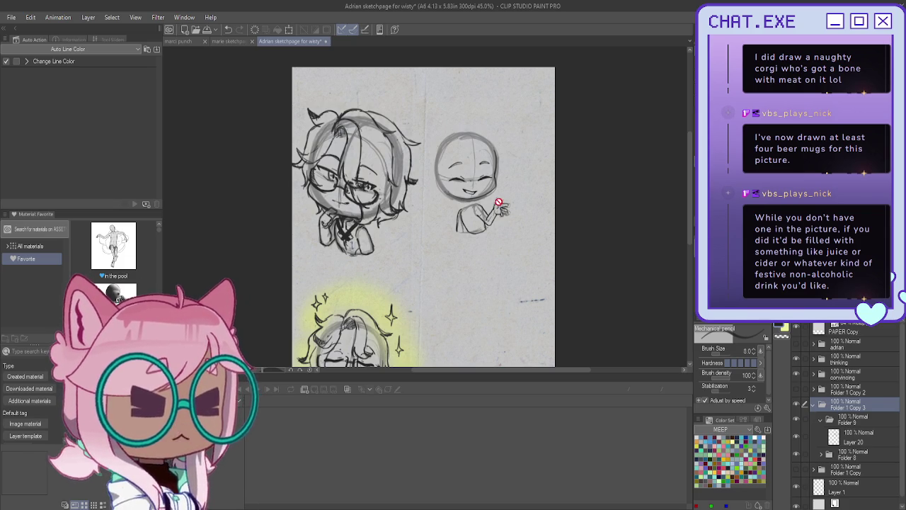
Compare Layer 20's ink against the sketch, then add a new Layer 21 above it.
scroll(478, 173, up, 2)
click(842, 440)
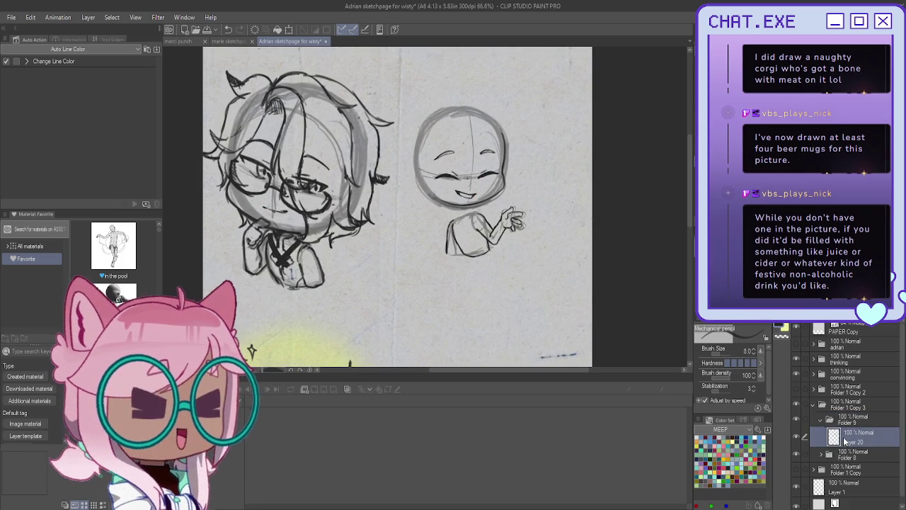
click(797, 436)
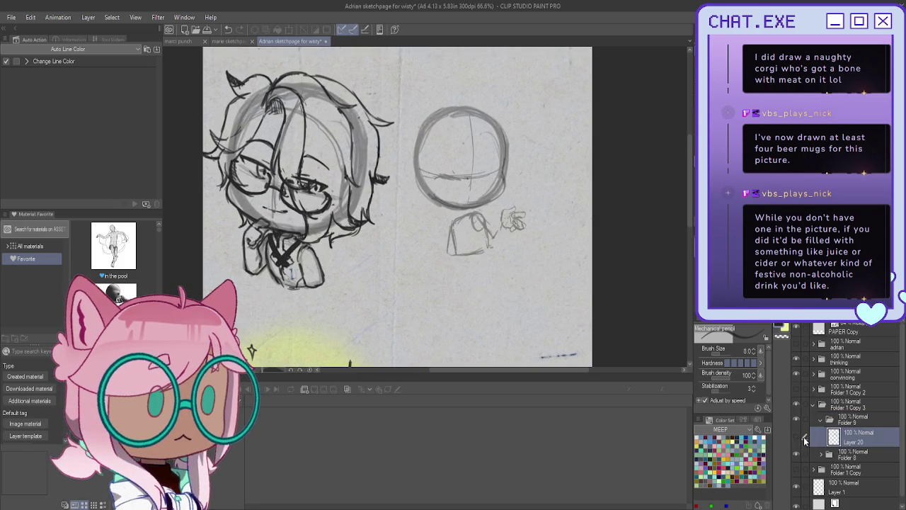
click(797, 435)
click(797, 436)
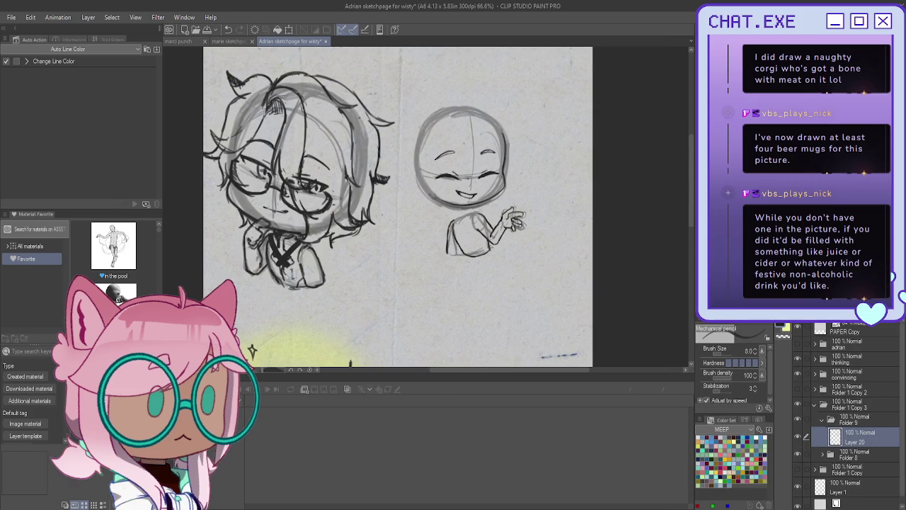
click(849, 315)
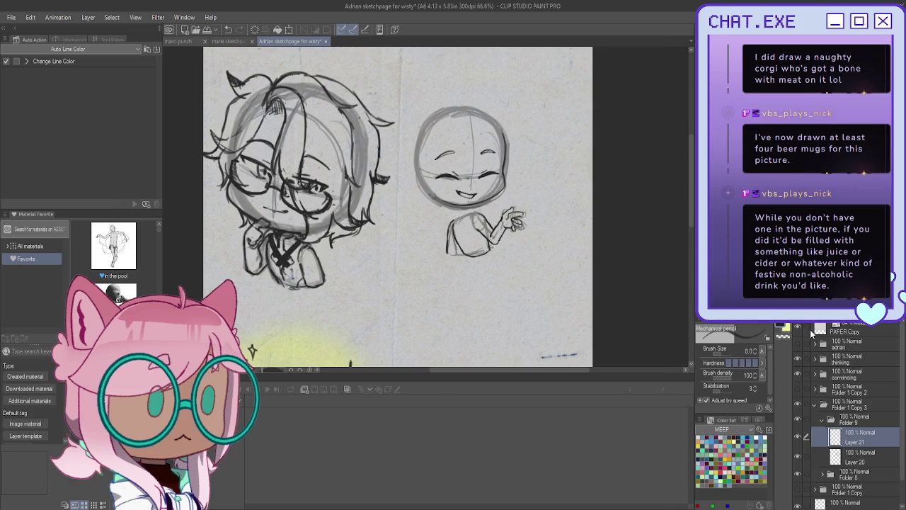
Lasso the smiling chibi's round head and nudge it slightly left.
click(845, 459)
click(843, 404)
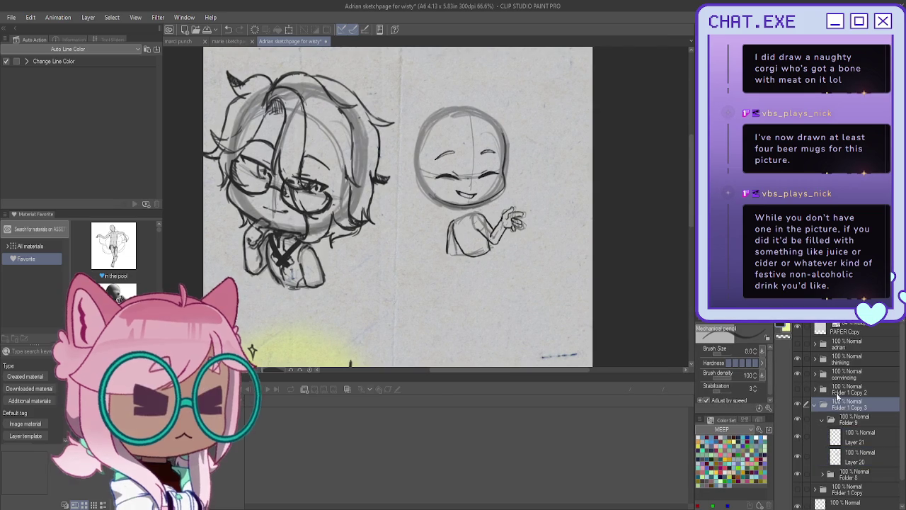
scroll(485, 107, up, 1)
key(m)
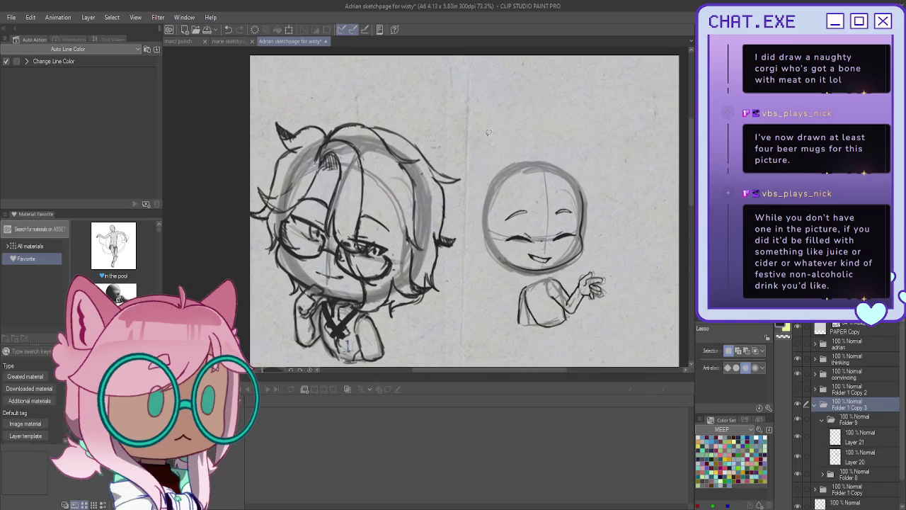
mouse_move(520, 120)
mouse_down()
mouse_move(546, 272)
mouse_move(485, 126)
mouse_up()
click(575, 297)
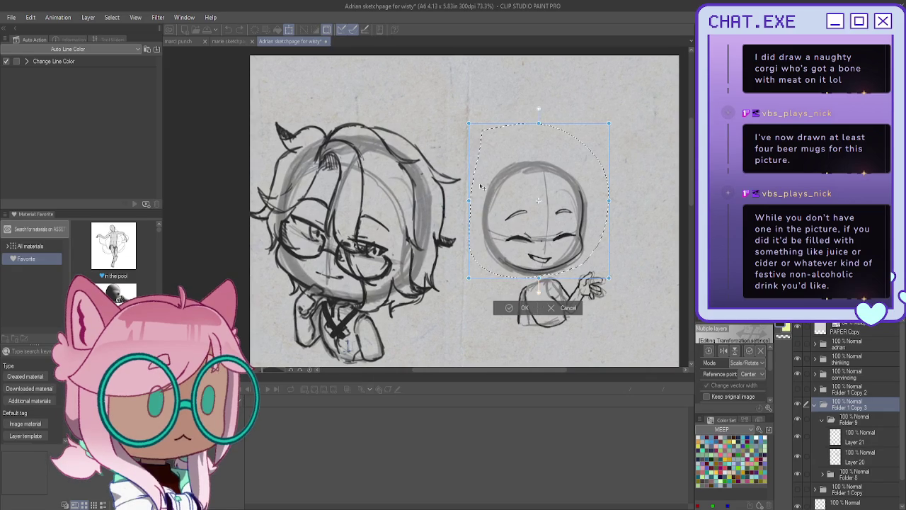
drag(481, 199, 480, 199)
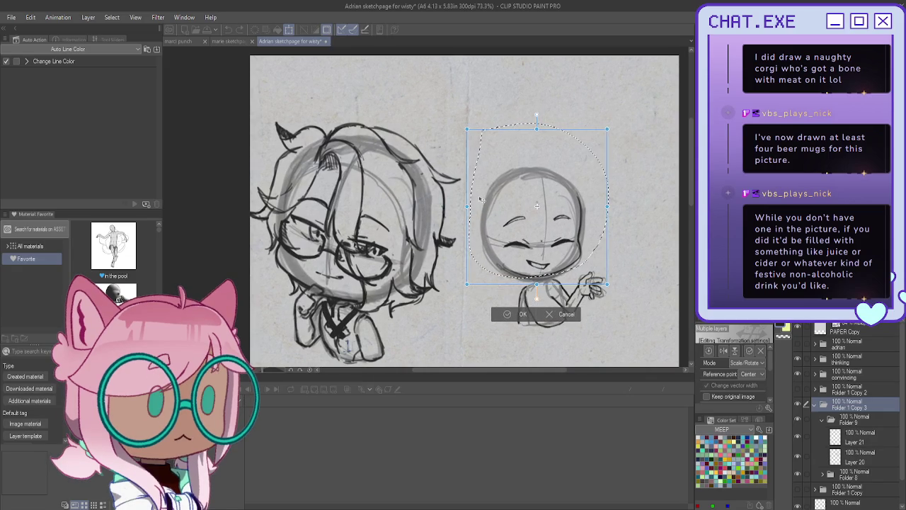
key(Return)
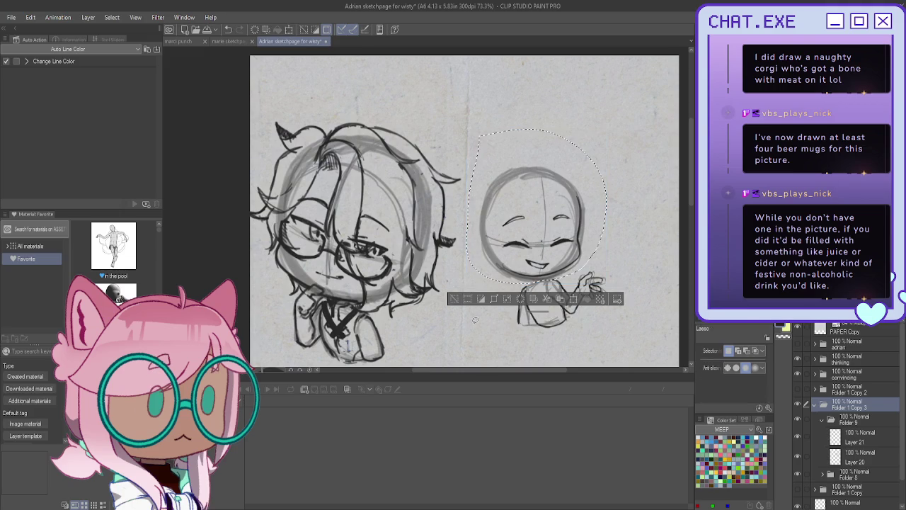
click(460, 303)
Select Layer 21, expand Folder 8, and pick the Layer 2 Copy 5 sketch layer with the pencil.
scroll(540, 261, up, 1)
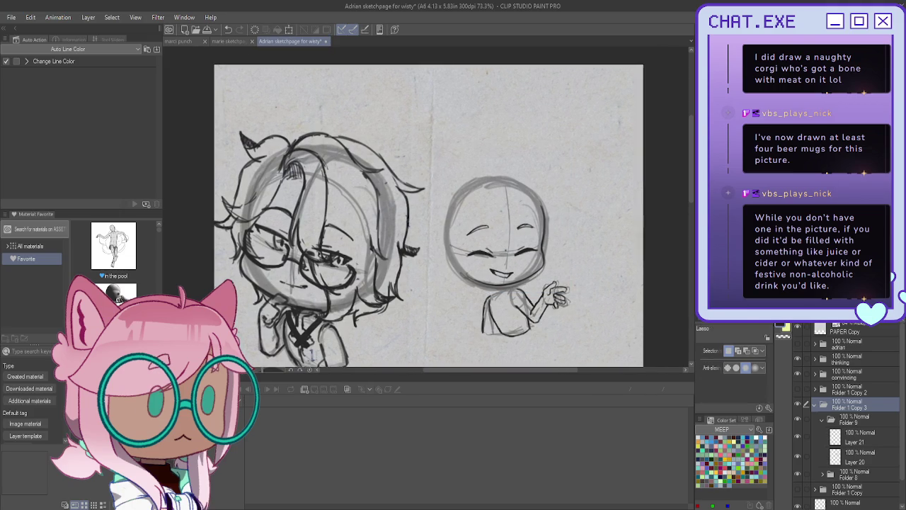
scroll(539, 261, up, 2)
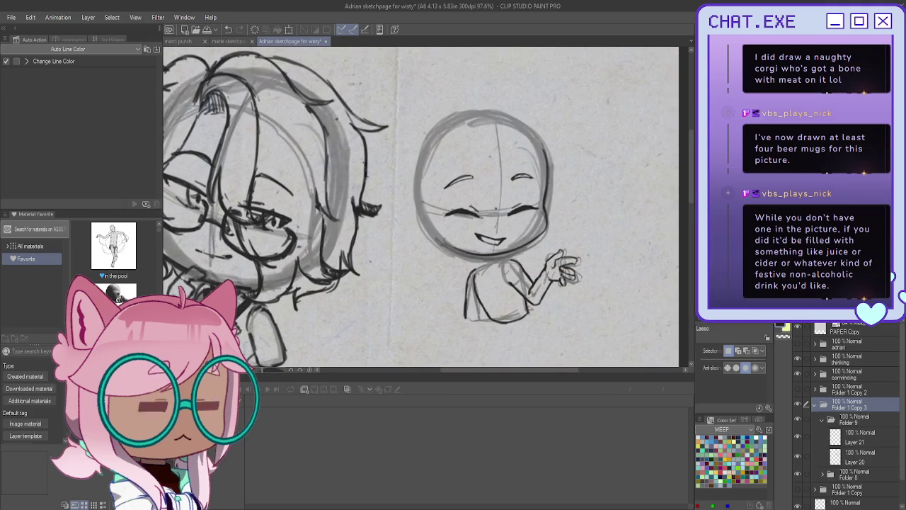
click(811, 443)
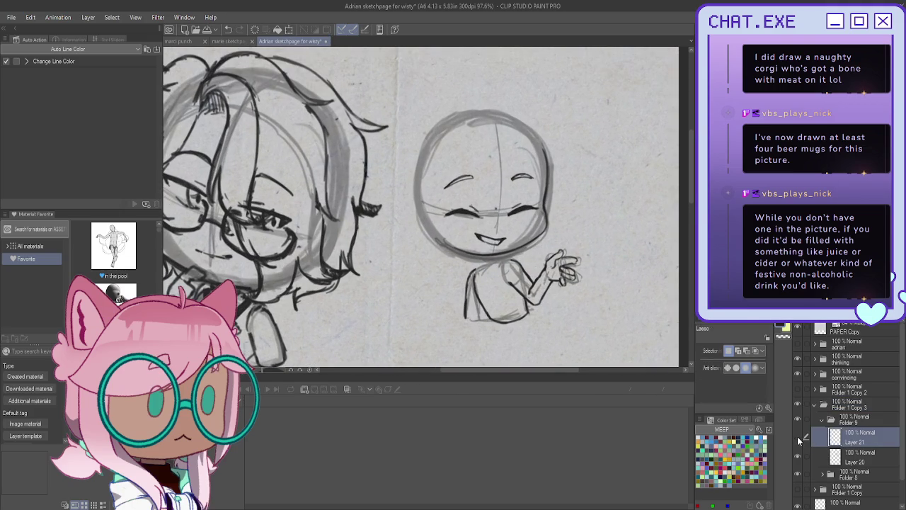
scroll(500, 128, up, 1)
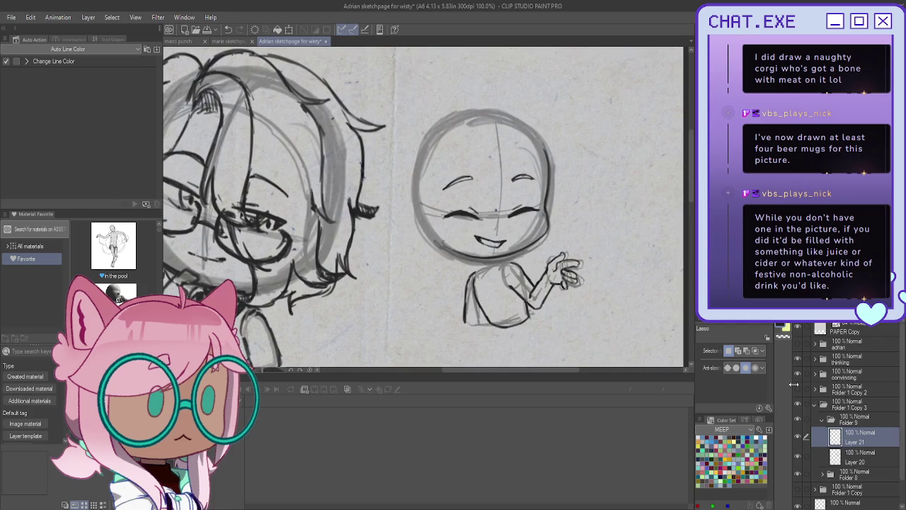
click(822, 474)
scroll(848, 499, down, 1)
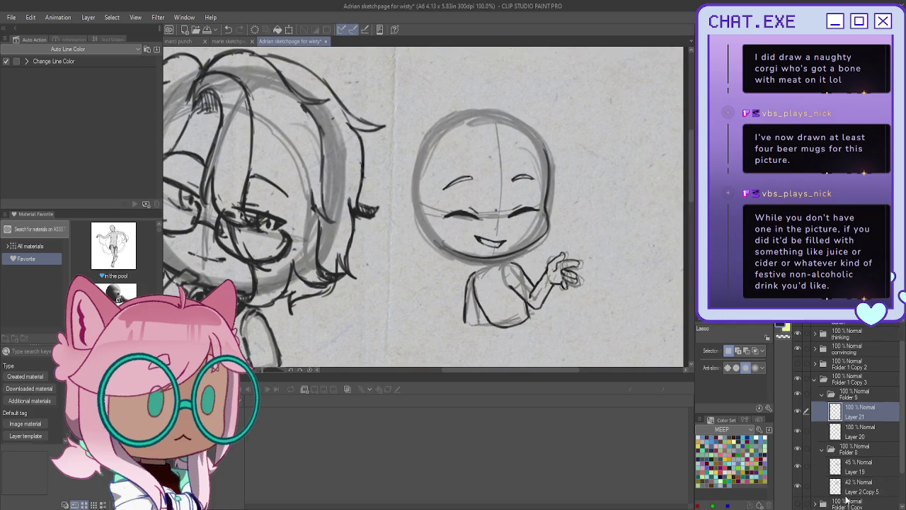
click(846, 487)
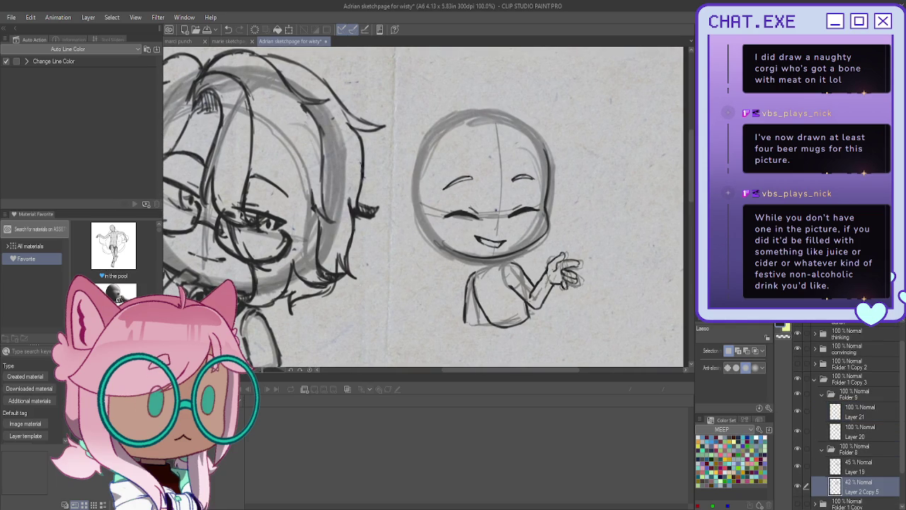
key(p)
scroll(461, 113, up, 3)
Sketch guide strokes across the head and an ear on the face's left.
drag(460, 133, 464, 180)
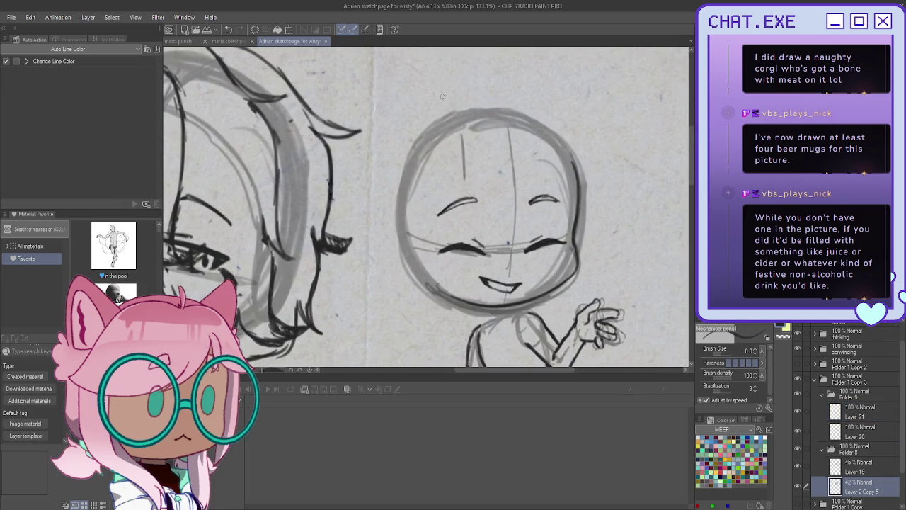
mouse_move(558, 154)
mouse_down()
mouse_move(484, 142)
mouse_move(407, 273)
mouse_up()
drag(421, 233, 403, 283)
drag(393, 230, 399, 277)
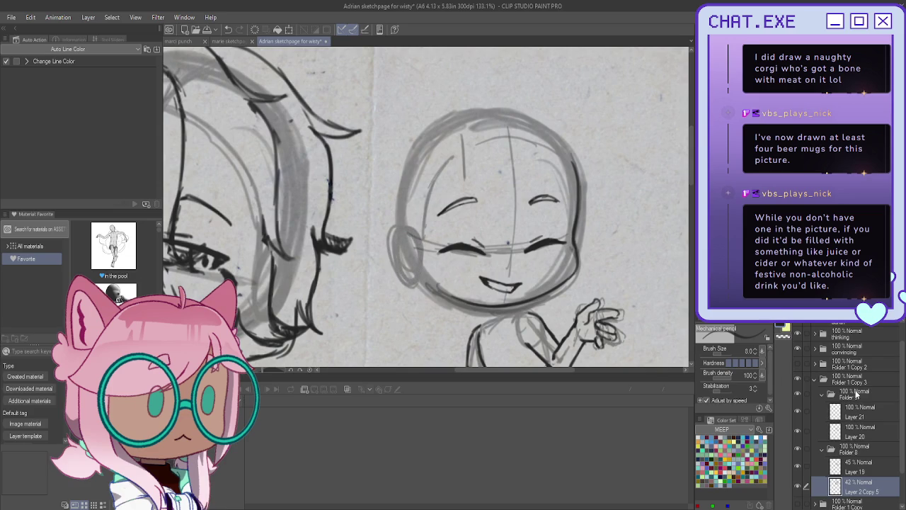
On Layer 20, ink the ear outline, inner ear and jaw line down to the chin.
click(856, 430)
scroll(383, 224, up, 1)
mouse_move(417, 236)
mouse_down()
mouse_move(405, 220)
mouse_move(394, 226)
mouse_move(389, 260)
mouse_move(412, 286)
mouse_move(429, 282)
mouse_up()
mouse_move(398, 235)
mouse_down()
mouse_move(419, 262)
mouse_move(402, 254)
mouse_up()
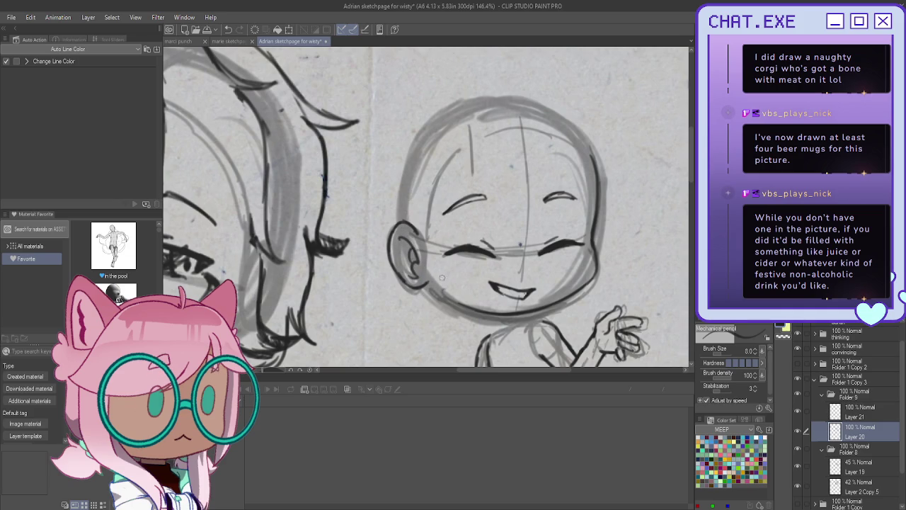
drag(429, 283, 498, 313)
scroll(453, 269, down, 3)
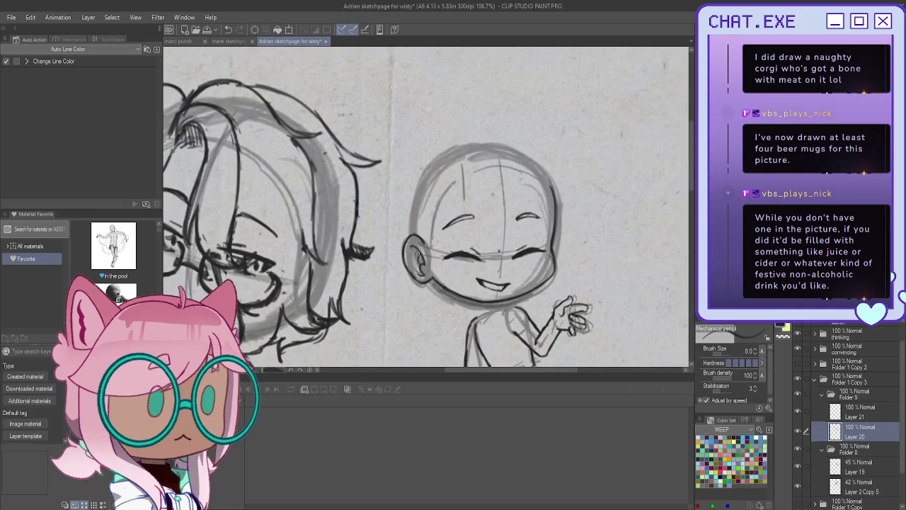
scroll(464, 317, up, 2)
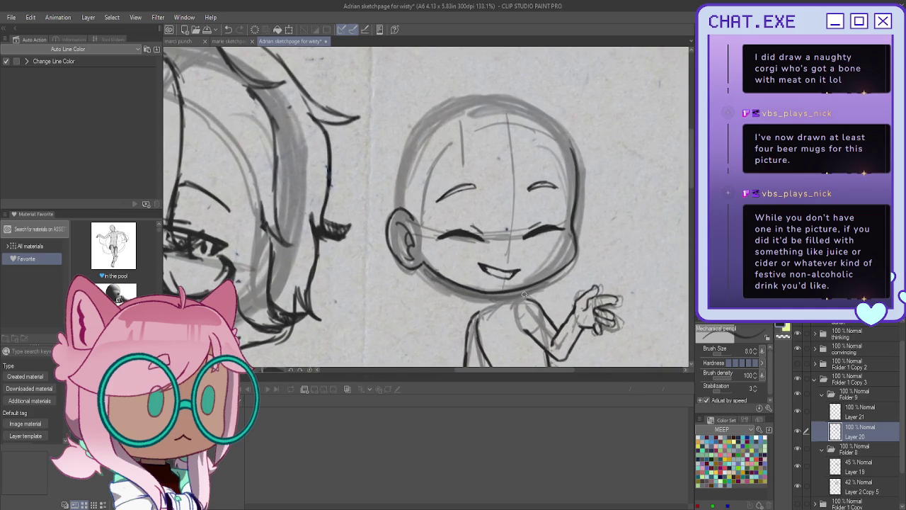
scroll(521, 318, down, 4)
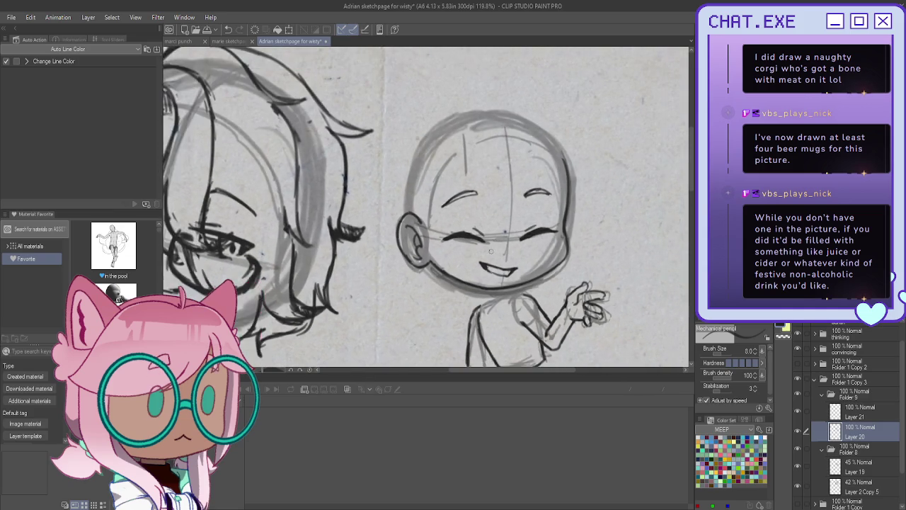
scroll(494, 269, up, 3)
scroll(479, 270, up, 2)
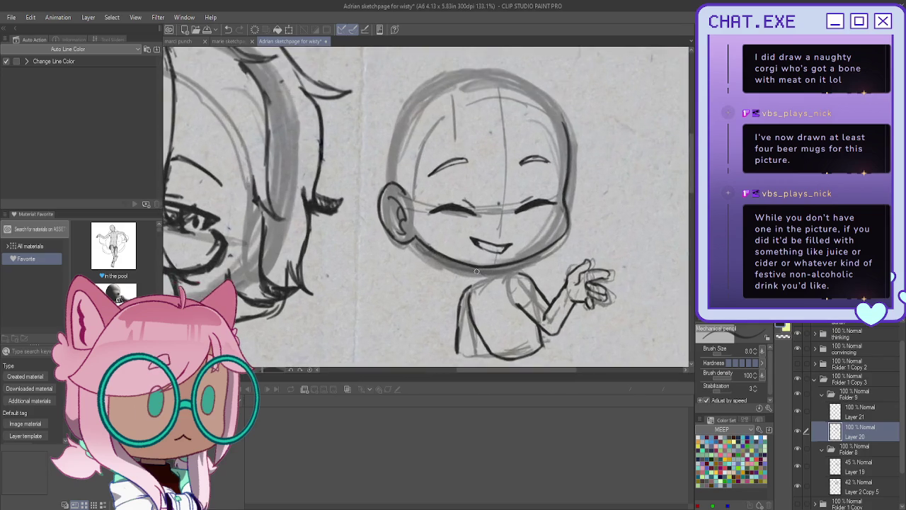
scroll(479, 270, up, 4)
scroll(478, 271, up, 1)
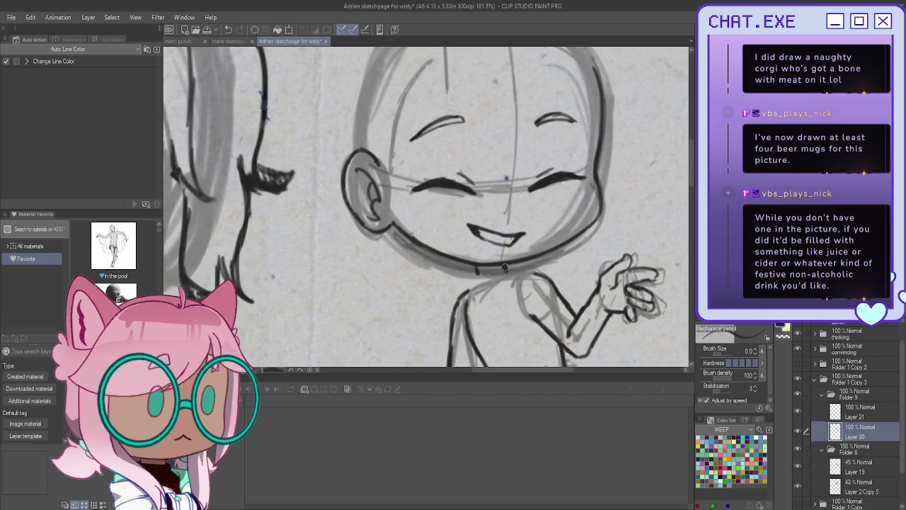
On Layer 21, ink a line under the chin and the neck.
click(852, 411)
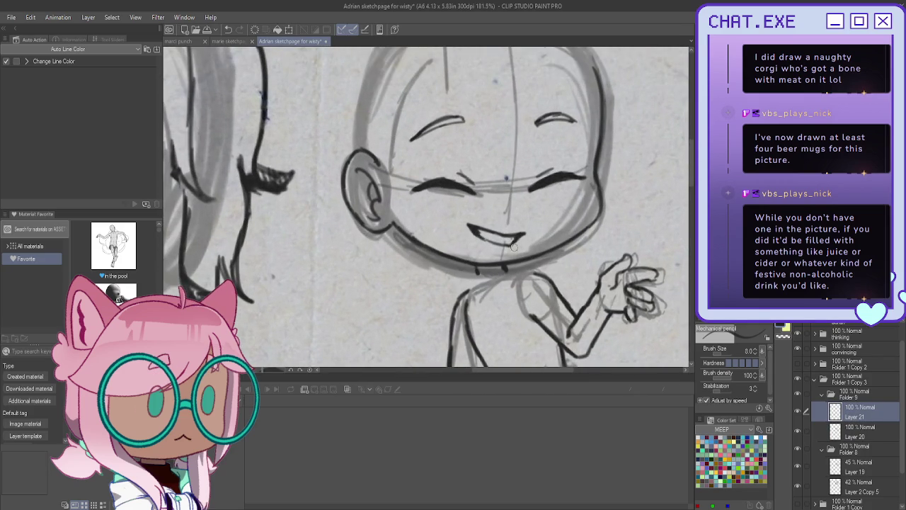
scroll(486, 272, up, 1)
mouse_move(494, 269)
mouse_down()
mouse_move(549, 275)
mouse_move(530, 289)
mouse_move(558, 345)
mouse_up()
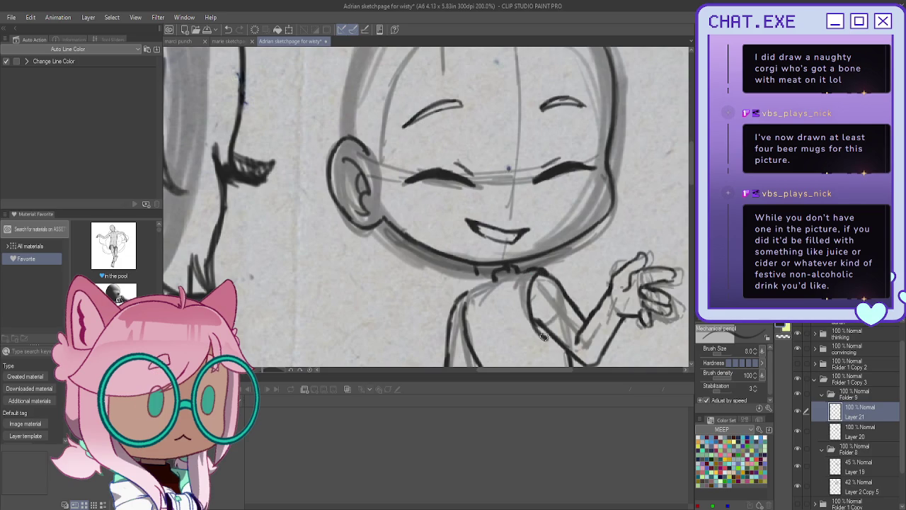
mouse_move(479, 271)
mouse_down()
mouse_move(470, 270)
mouse_move(495, 290)
mouse_up()
scroll(850, 415, up, 1)
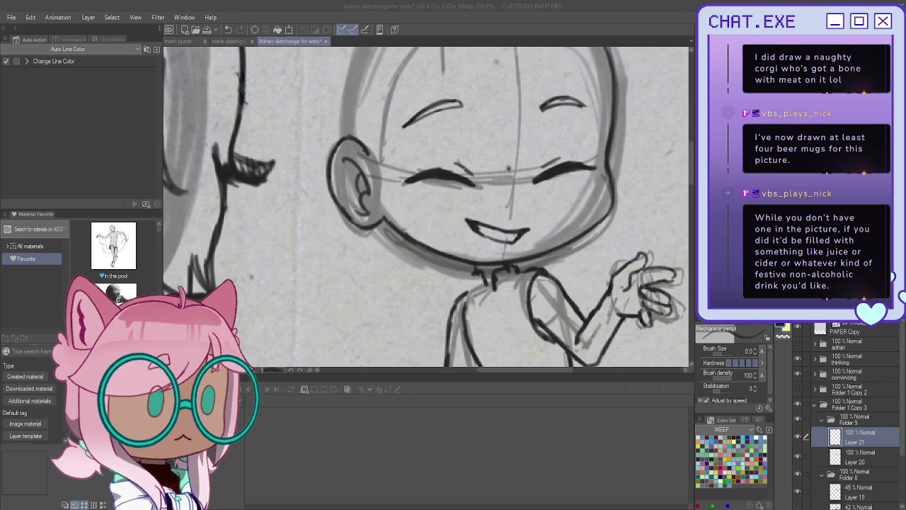
click(501, 299)
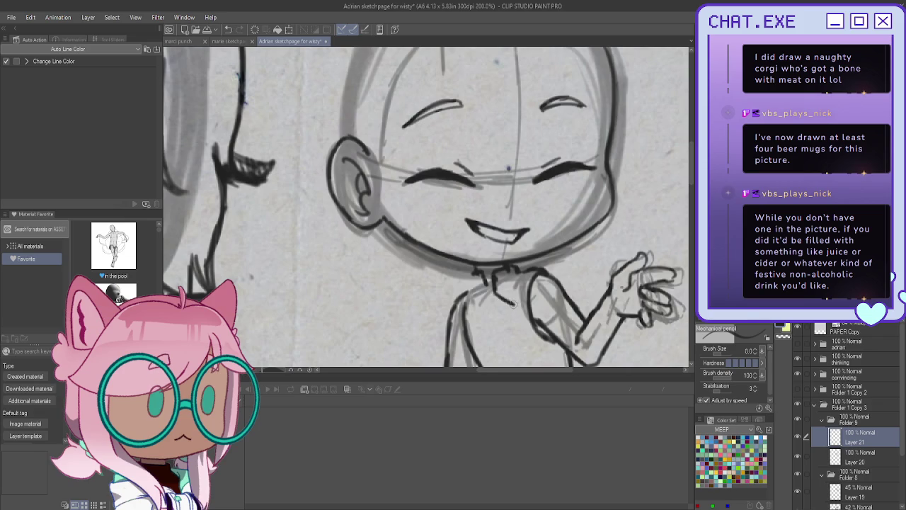
Ink the shoulder, diagonal collar lines and body outline, redoing one collar stroke.
drag(531, 319, 509, 324)
drag(508, 324, 464, 333)
drag(510, 302, 523, 306)
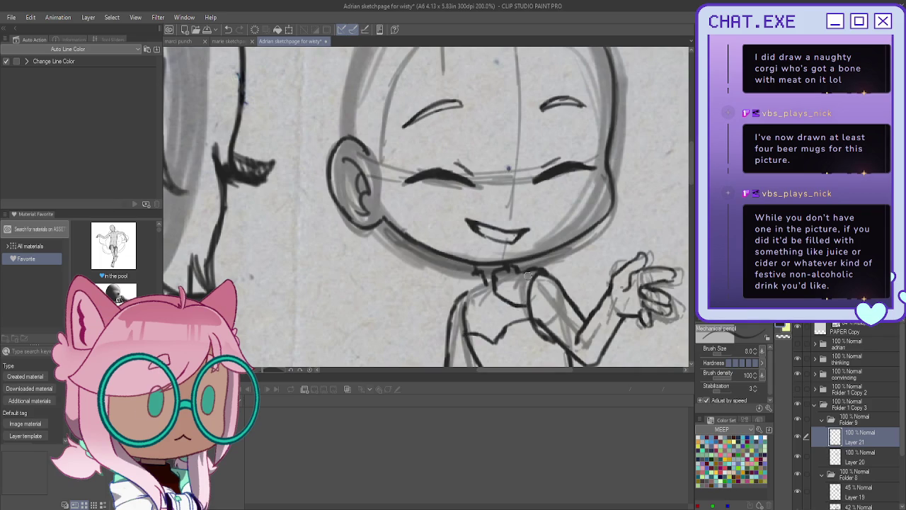
key(ctrl+z)
drag(493, 289, 521, 317)
mouse_move(482, 287)
mouse_down()
mouse_move(466, 326)
mouse_move(470, 311)
mouse_up()
mouse_move(516, 309)
mouse_down()
mouse_move(468, 325)
mouse_move(497, 321)
mouse_up()
drag(519, 277, 481, 365)
scroll(486, 350, down, 3)
scroll(486, 351, up, 2)
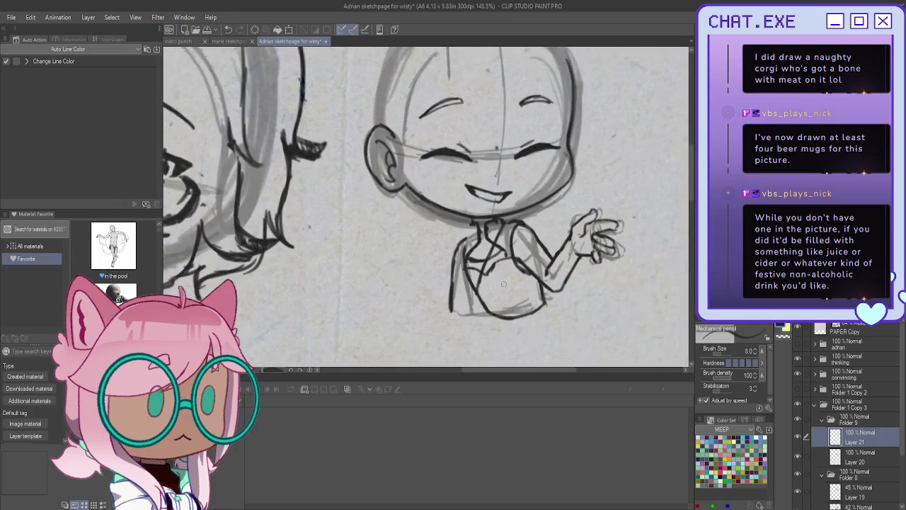
Ink a thick dark tie line down the chest, then undo the last strokes.
scroll(487, 351, up, 1)
drag(513, 216, 484, 310)
drag(507, 215, 483, 302)
drag(501, 234, 480, 304)
mouse_move(500, 230)
mouse_down()
mouse_move(479, 285)
mouse_move(482, 305)
mouse_up()
drag(510, 216, 486, 300)
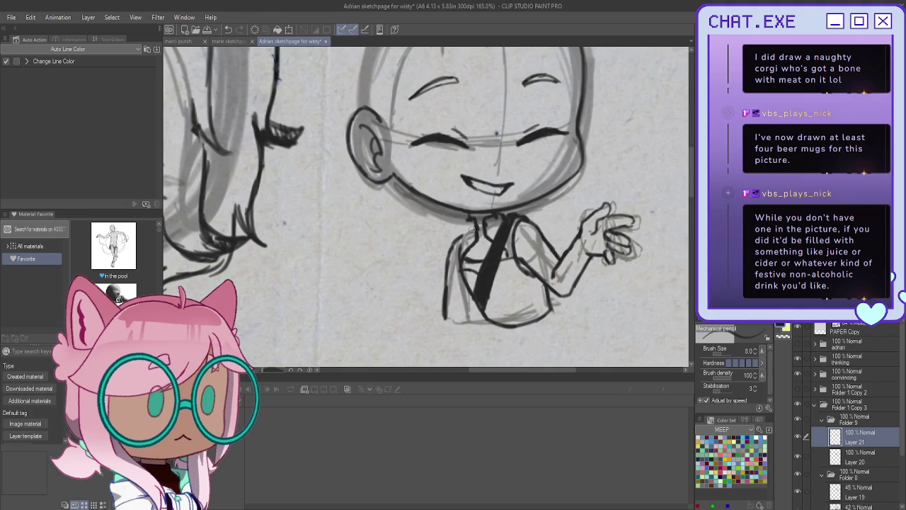
mouse_move(468, 228)
mouse_down()
mouse_move(488, 266)
mouse_move(529, 294)
mouse_up()
key(ctrl+z)
key(ctrl+z)
key(ctrl+z)
key(ctrl+z)
key(ctrl+z)
key(ctrl+z)
key(ctrl+z)
key(ctrl+z)
Redraw the tie as crossing diagonal strokes on the chest, then add a new Layer 22.
drag(498, 223, 467, 268)
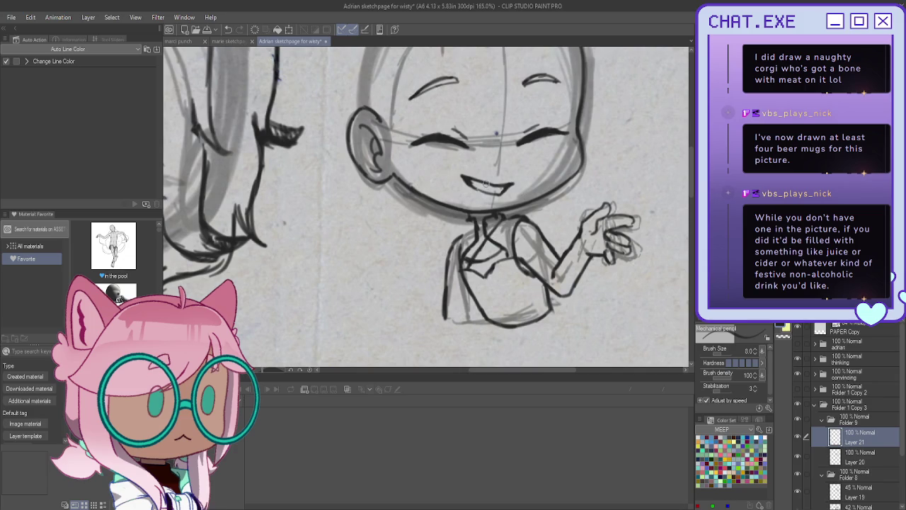
drag(467, 228, 504, 264)
drag(461, 226, 497, 262)
drag(461, 229, 490, 265)
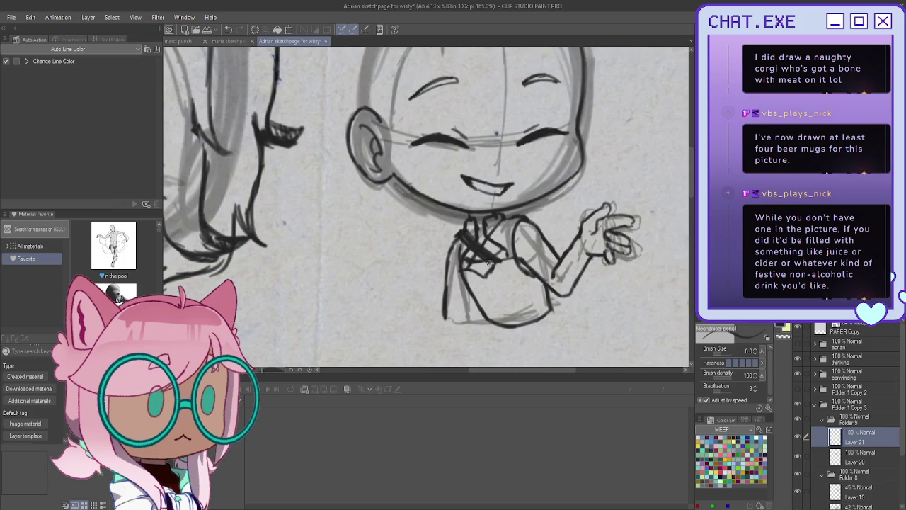
mouse_move(504, 218)
mouse_down()
mouse_move(474, 266)
mouse_move(488, 241)
mouse_up()
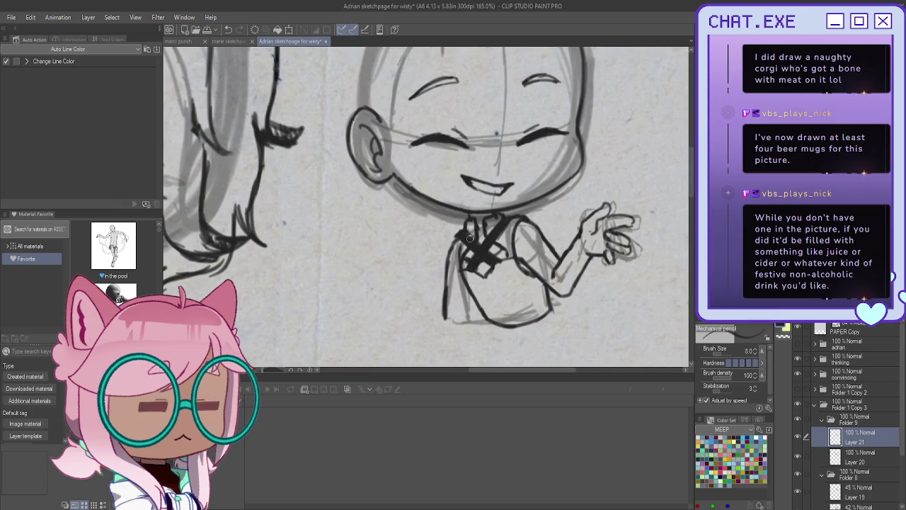
scroll(432, 176, down, 1)
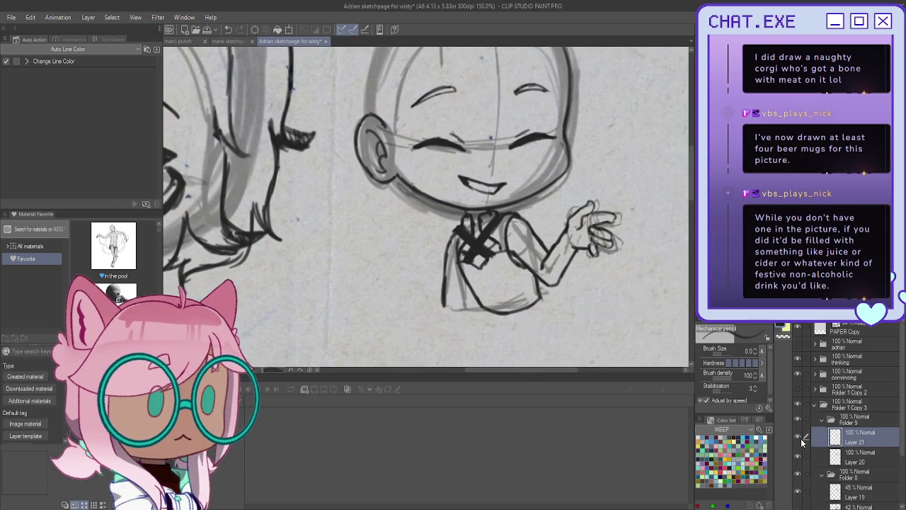
key(ctrl+shift+n)
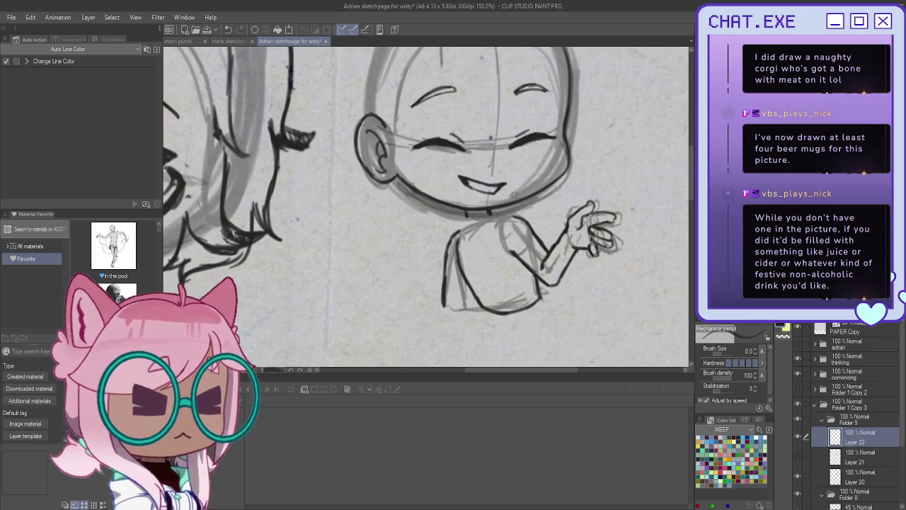
On Layer 22, ink a chest line and the torso's bottom edge, redoing stray strokes.
mouse_move(527, 216)
mouse_down()
mouse_move(507, 241)
mouse_move(491, 294)
mouse_up()
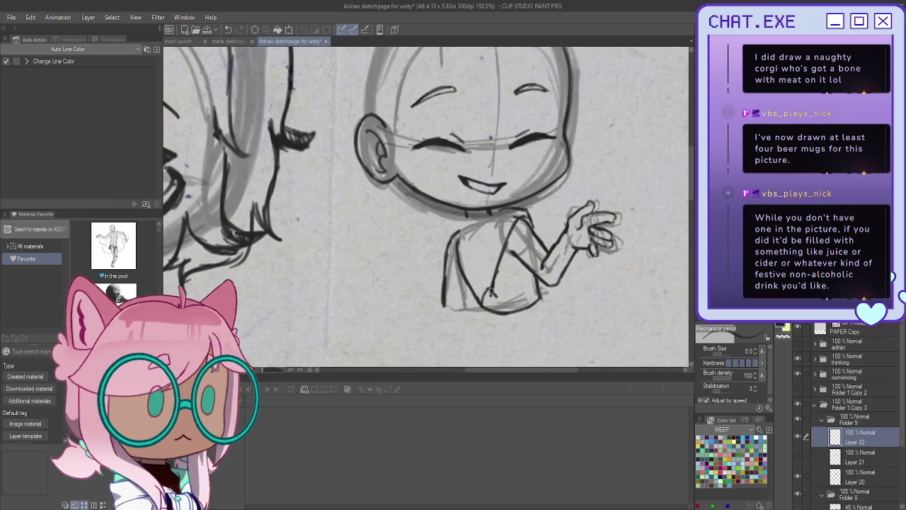
key(ctrl+z)
mouse_move(496, 287)
mouse_down()
mouse_move(510, 296)
mouse_move(486, 309)
mouse_move(531, 293)
mouse_move(484, 306)
mouse_up()
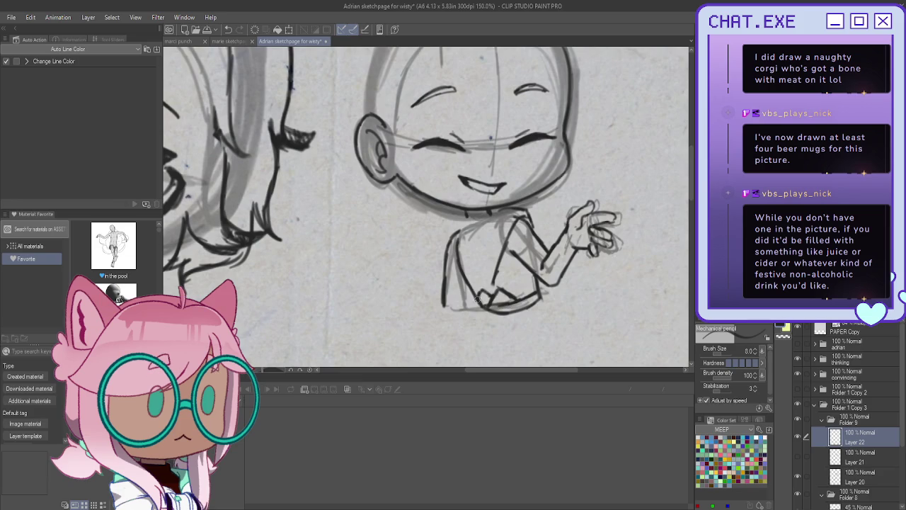
drag(480, 308, 536, 303)
key(ctrl+z)
drag(477, 310, 542, 297)
scroll(472, 235, down, 2)
scroll(472, 236, up, 3)
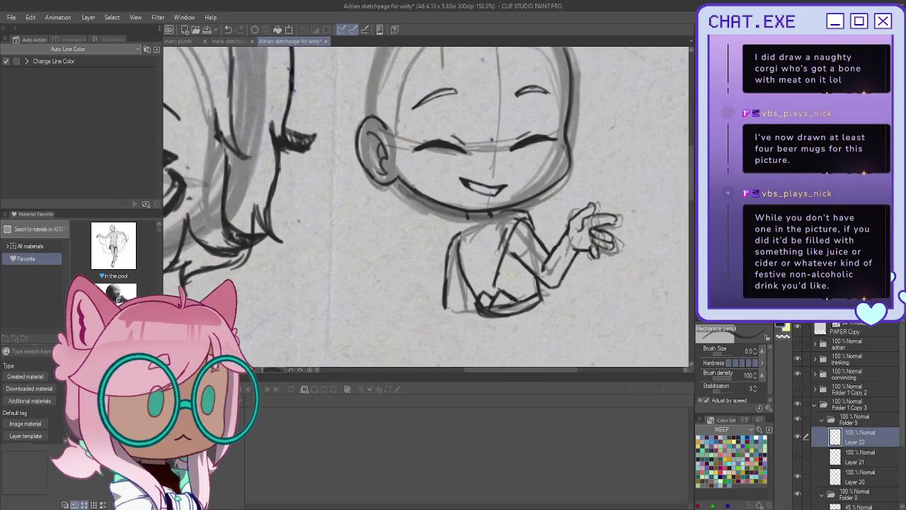
Ink the shirt line beside the arm, short chest strokes, and the left collar line.
drag(509, 244, 503, 286)
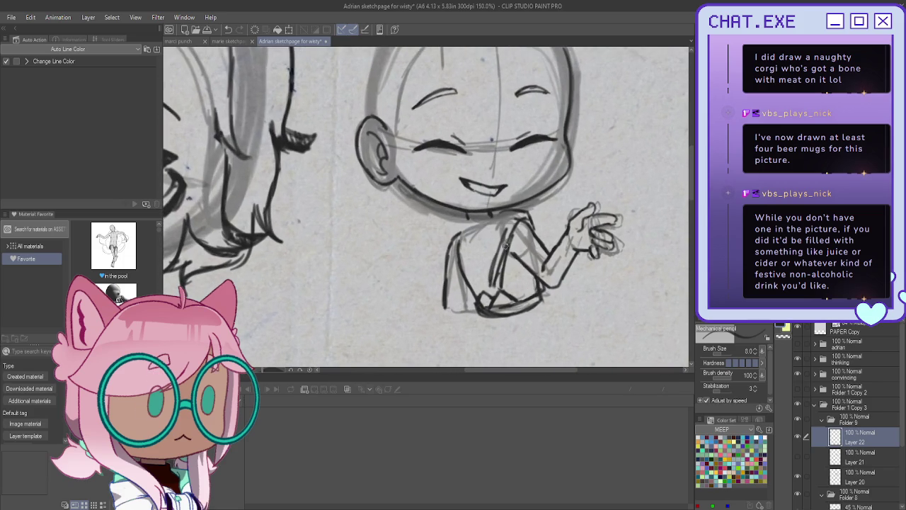
drag(521, 299, 521, 289)
drag(524, 300, 524, 287)
drag(487, 231, 478, 294)
drag(481, 253, 479, 294)
mouse_move(500, 228)
mouse_down()
mouse_move(486, 292)
mouse_move(511, 240)
mouse_move(494, 292)
mouse_move(485, 287)
mouse_up()
key(ctrl+z)
key(ctrl+z)
key(ctrl+z)
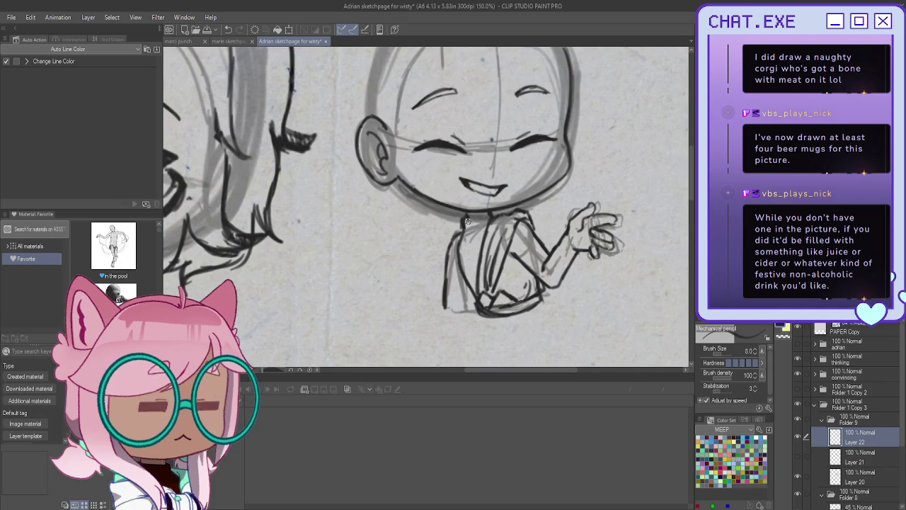
drag(466, 227, 483, 255)
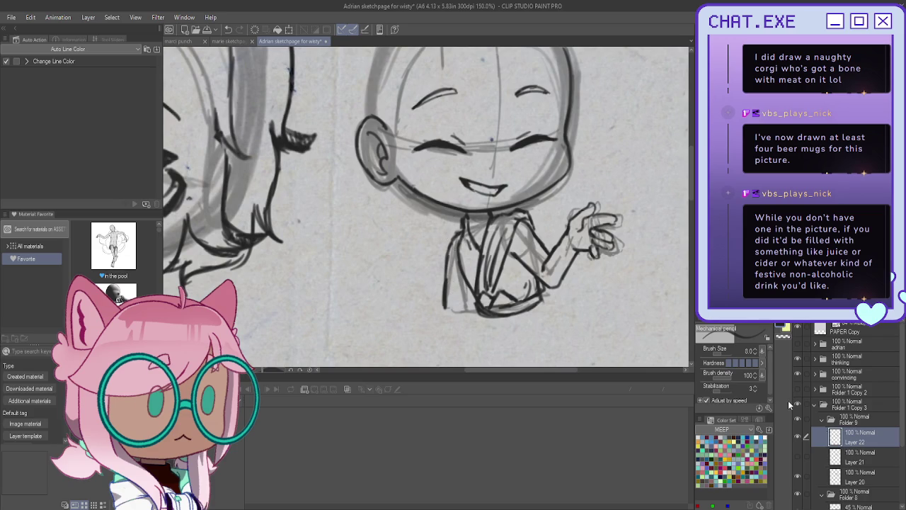
Check Layer 20, return to Layer 22 and ink the torso's left side.
click(835, 480)
key(ctrl+z)
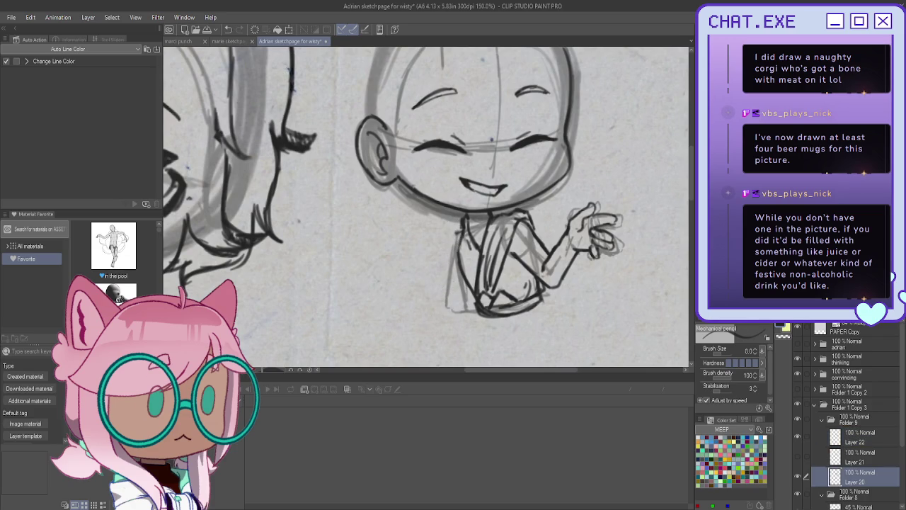
click(852, 437)
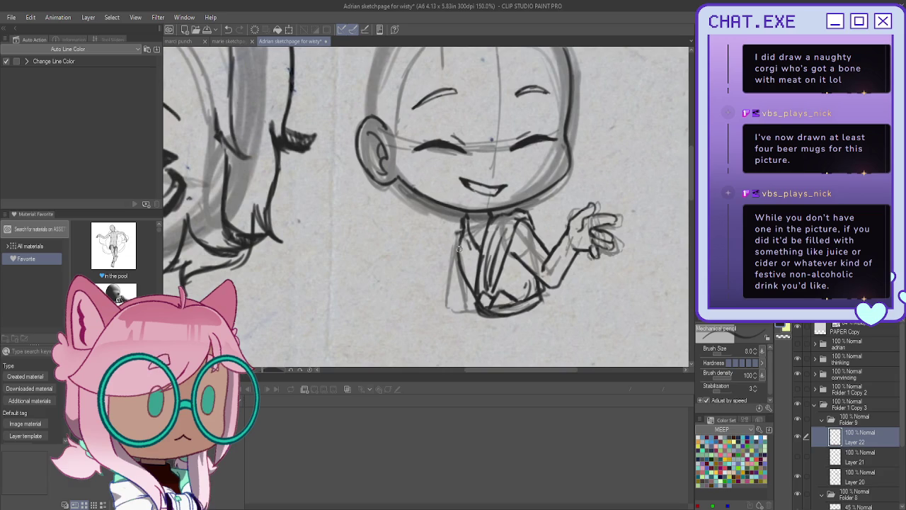
drag(449, 239, 443, 306)
mouse_move(452, 287)
mouse_down()
mouse_move(443, 286)
mouse_move(465, 301)
mouse_move(446, 307)
mouse_up()
key(ctrl+z)
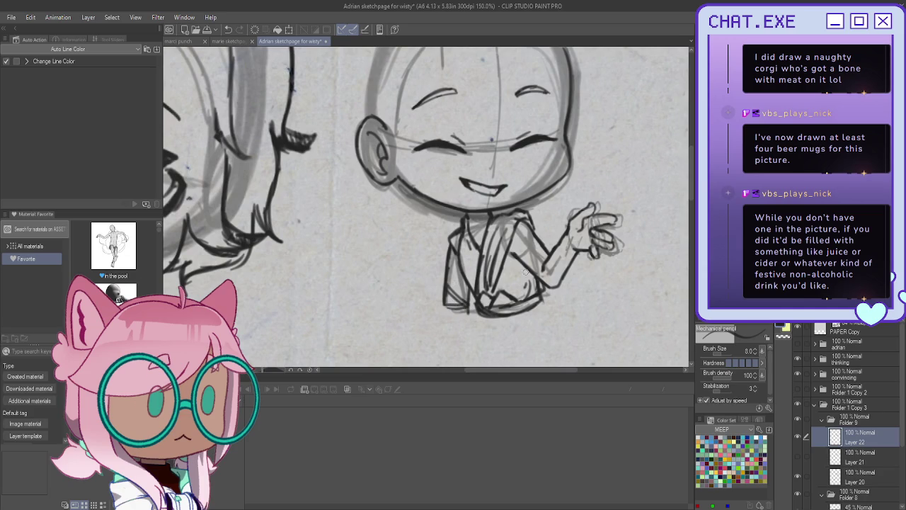
On a new Layer 23, ink a small nose and the right glasses lens.
key(ctrl+shift+n)
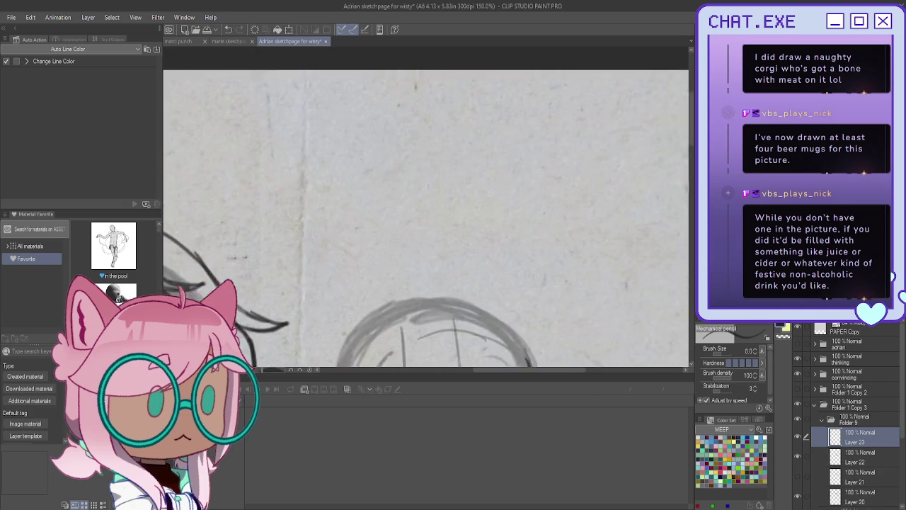
scroll(509, 270, up, 2)
mouse_move(468, 296)
mouse_down()
mouse_move(490, 290)
mouse_move(462, 301)
mouse_up()
mouse_move(569, 255)
mouse_down()
mouse_move(567, 293)
mouse_move(524, 307)
mouse_up()
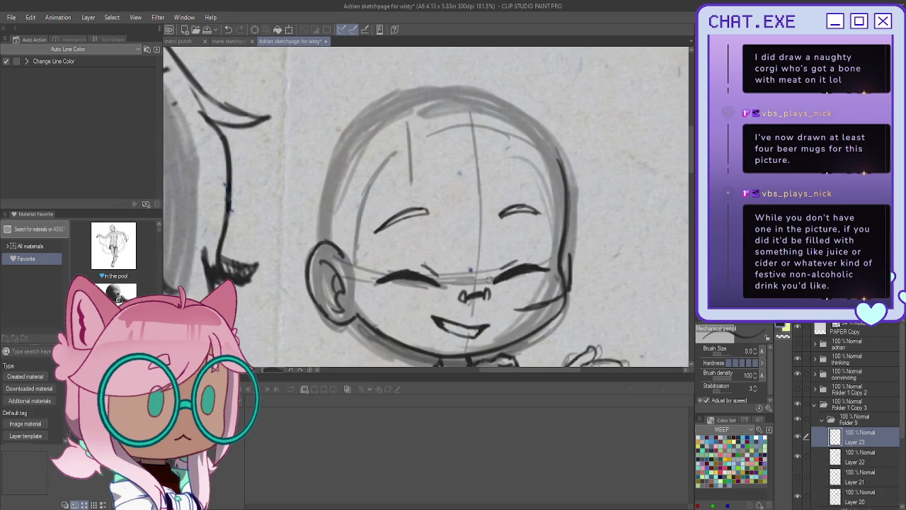
mouse_move(488, 279)
mouse_down()
mouse_move(519, 312)
mouse_move(561, 297)
mouse_up()
mouse_move(558, 252)
mouse_down()
mouse_move(570, 256)
mouse_move(570, 286)
mouse_move(538, 310)
mouse_move(506, 314)
mouse_up()
Ink the left lens rim and the glasses' nose bridge, then add a new Layer 24.
mouse_move(484, 272)
mouse_down()
mouse_move(487, 300)
mouse_move(430, 313)
mouse_move(381, 312)
mouse_move(377, 274)
mouse_up()
mouse_move(461, 295)
mouse_down()
mouse_move(465, 281)
mouse_move(465, 311)
mouse_up()
mouse_move(467, 267)
mouse_down()
mouse_move(467, 290)
mouse_move(458, 274)
mouse_move(487, 272)
mouse_move(489, 282)
mouse_move(406, 317)
mouse_move(375, 312)
mouse_up()
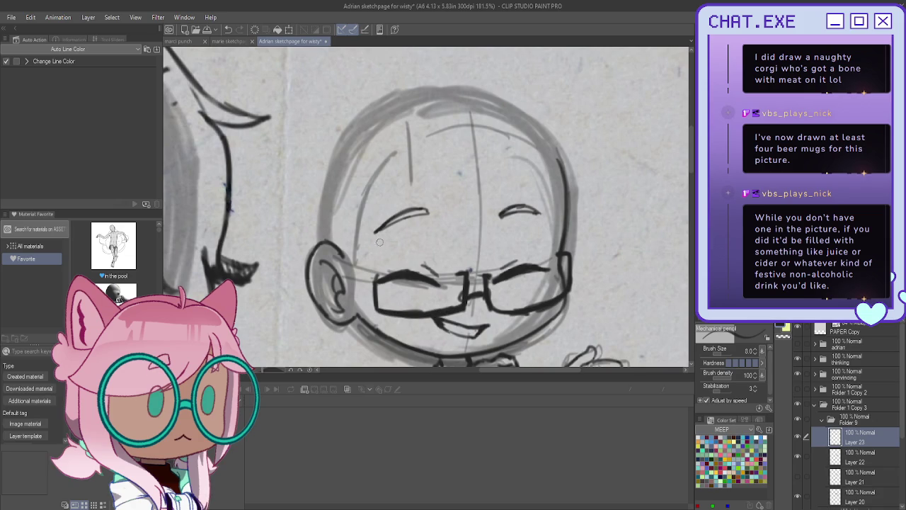
drag(375, 273, 374, 306)
key(ctrl+z)
key(ctrl+shift+n)
Select Layer 22 and pencil lines on the small chibi's torso.
scroll(400, 201, down, 3)
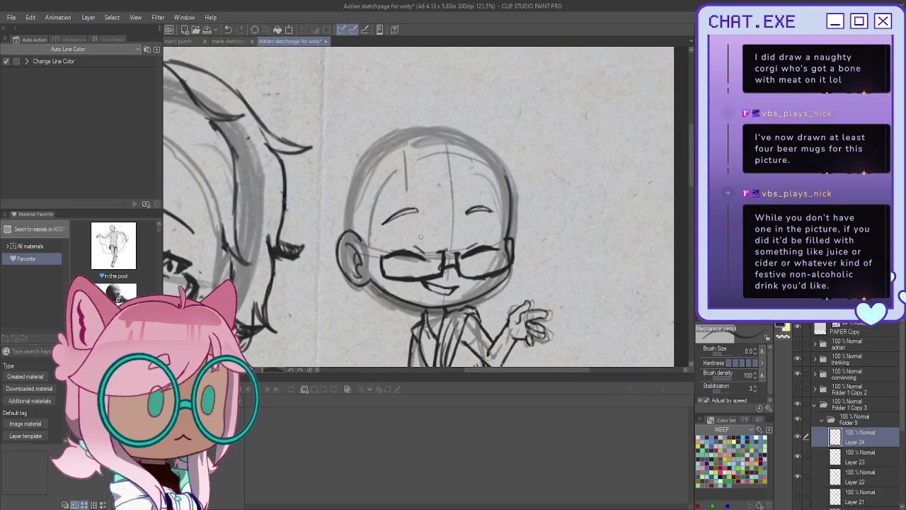
scroll(444, 287, down, 1)
click(843, 459)
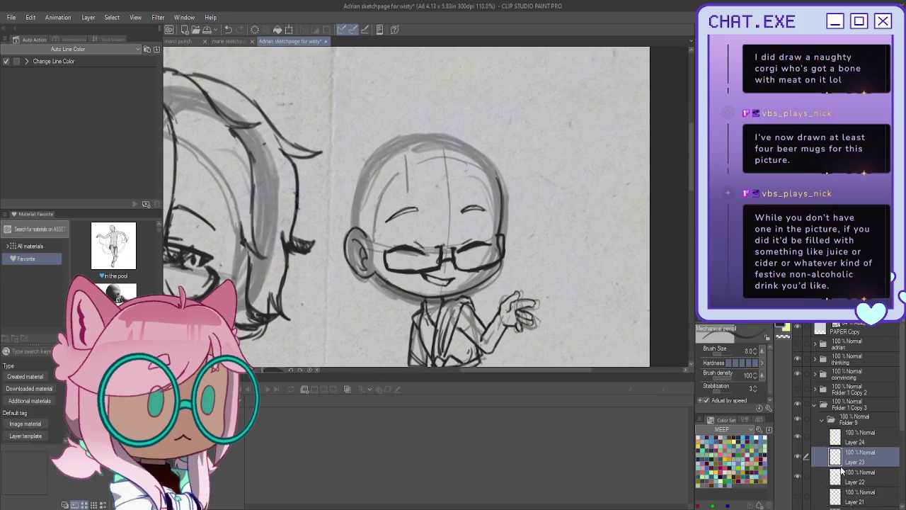
click(842, 481)
scroll(407, 205, down, 2)
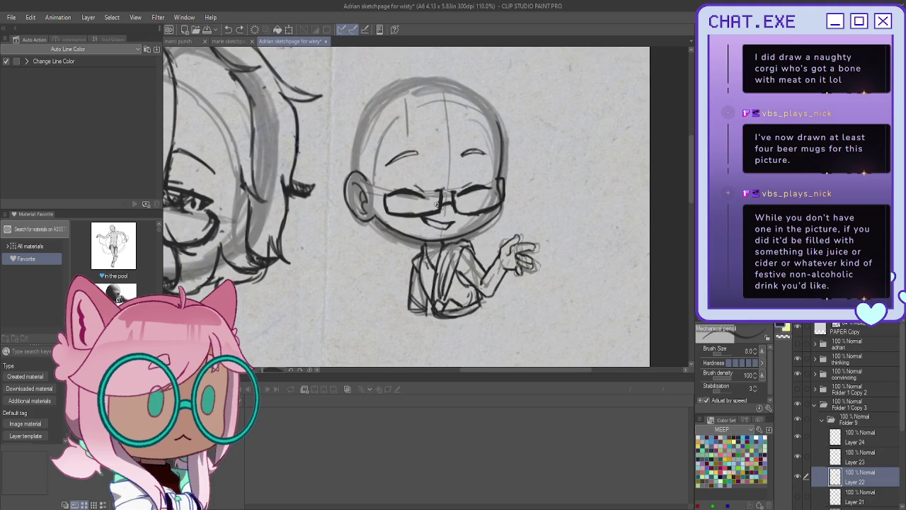
mouse_move(470, 254)
mouse_down()
mouse_move(459, 282)
mouse_move(464, 273)
mouse_move(467, 280)
mouse_up()
Cycle through Layers 20, 24 and 19, settling back on Layer 24.
scroll(807, 425, down, 1)
click(841, 492)
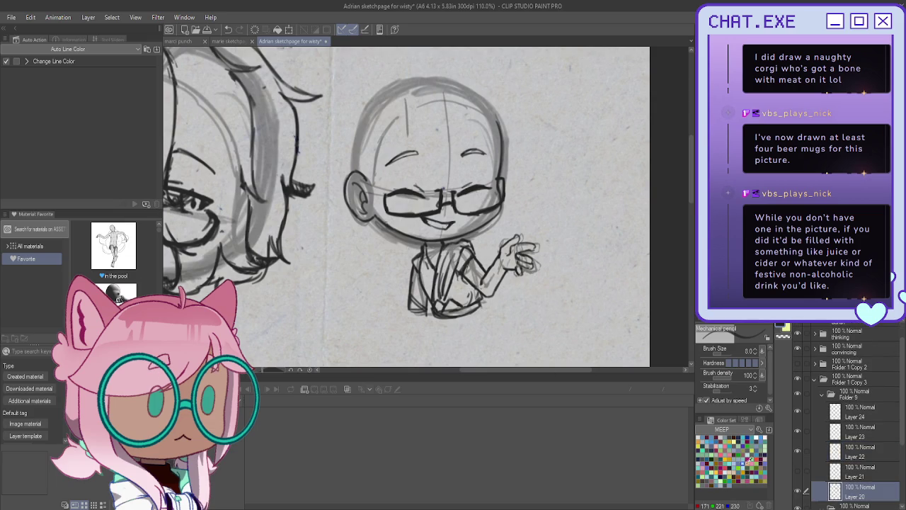
click(849, 416)
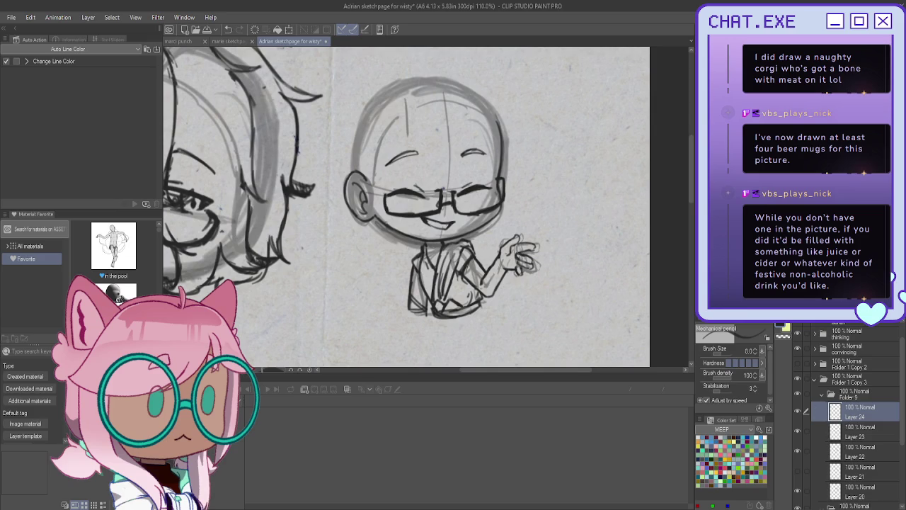
scroll(815, 454, down, 2)
click(822, 476)
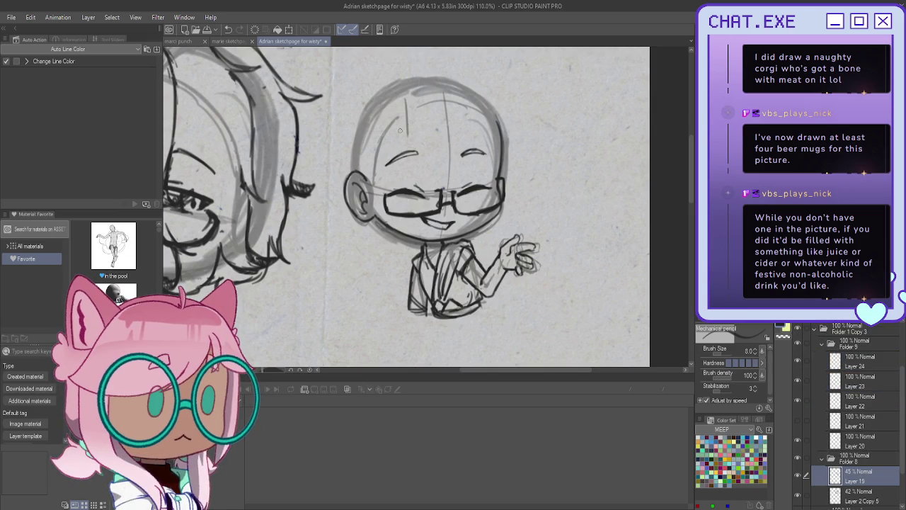
click(857, 361)
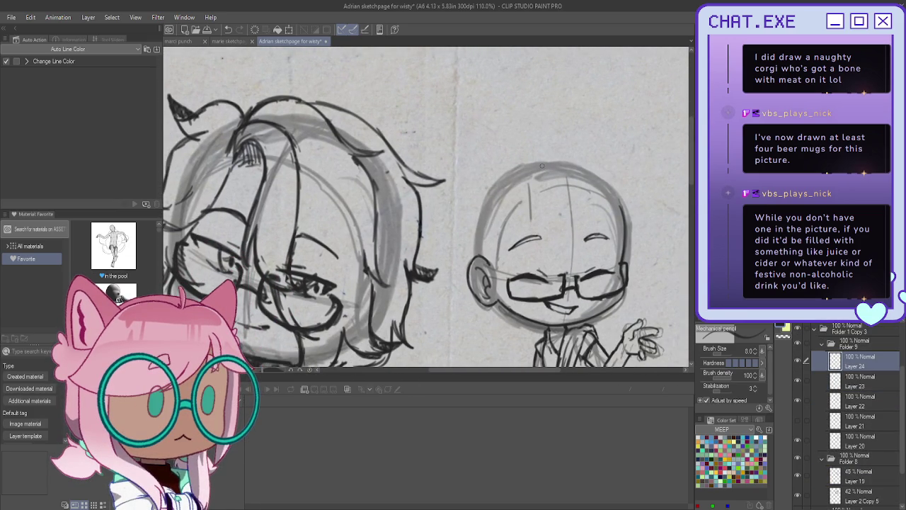
Ink the hair arc, face edge, ear and darkened sideburn of the small chibi.
mouse_move(530, 191)
mouse_down()
mouse_move(567, 165)
mouse_move(573, 198)
mouse_up()
mouse_move(566, 166)
mouse_down()
mouse_move(579, 204)
mouse_move(552, 160)
mouse_move(577, 204)
mouse_move(506, 282)
mouse_up()
mouse_move(526, 247)
mouse_down()
mouse_move(508, 270)
mouse_move(478, 273)
mouse_up()
mouse_move(500, 225)
mouse_down()
mouse_move(484, 255)
mouse_move(473, 264)
mouse_move(460, 254)
mouse_move(467, 258)
mouse_up()
drag(473, 265, 460, 255)
drag(521, 259, 483, 275)
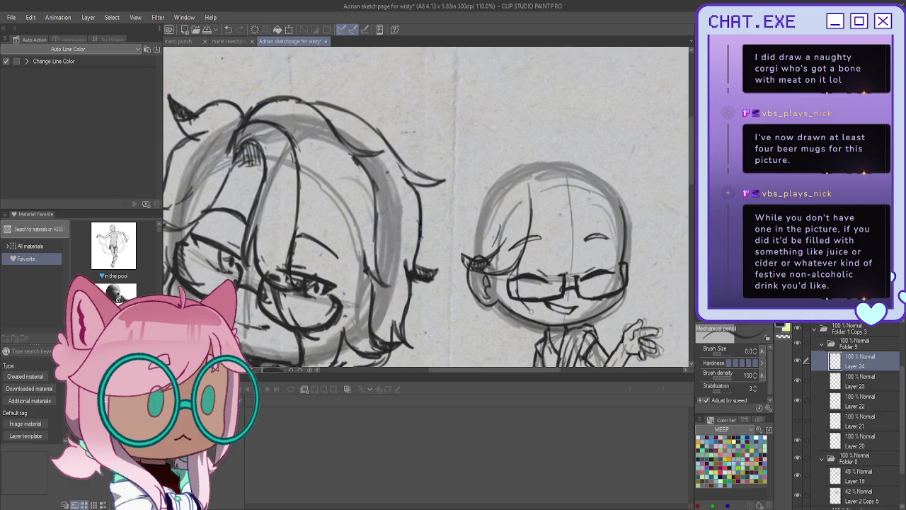
Undo the cheek hatching and redraw the left lens of the glasses.
scroll(518, 277, down, 1)
scroll(516, 287, up, 1)
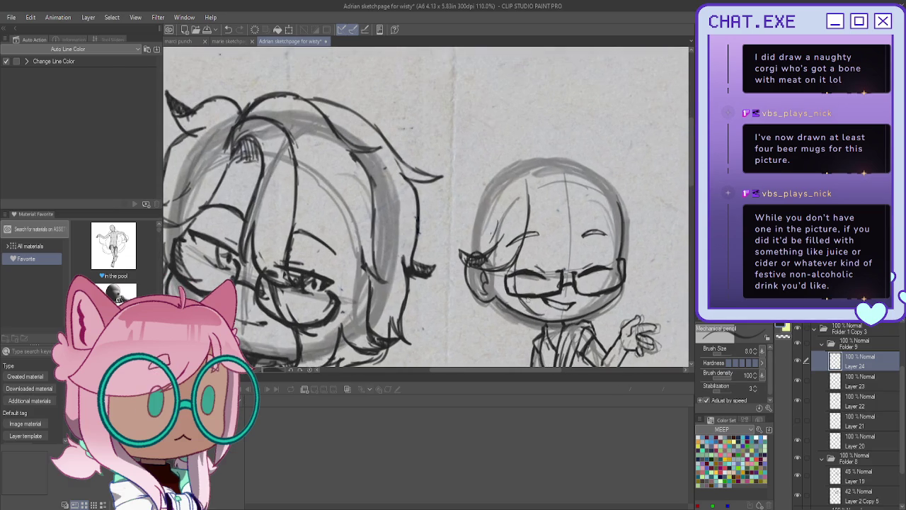
scroll(515, 303, up, 1)
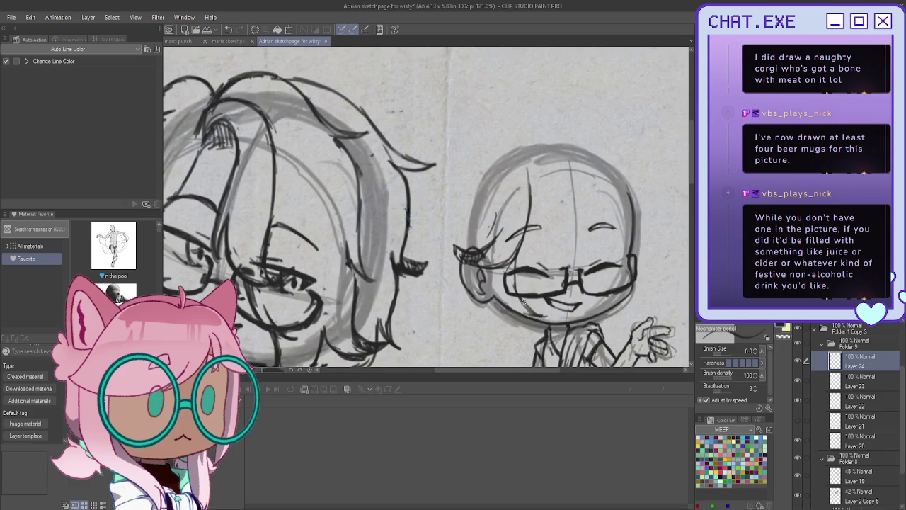
drag(528, 309, 515, 307)
key(ctrl+z)
key(ctrl+z)
key(ctrl+z)
key(ctrl+z)
mouse_move(514, 277)
mouse_down()
mouse_move(515, 293)
mouse_move(545, 311)
mouse_move(497, 297)
mouse_move(492, 308)
mouse_up()
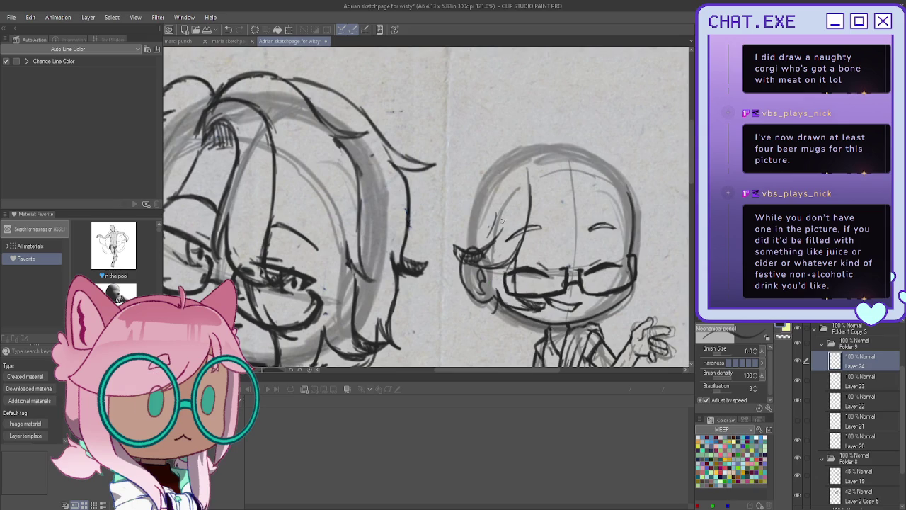
scroll(501, 221, down, 3)
scroll(496, 216, up, 1)
scroll(488, 209, down, 1)
scroll(478, 203, down, 1)
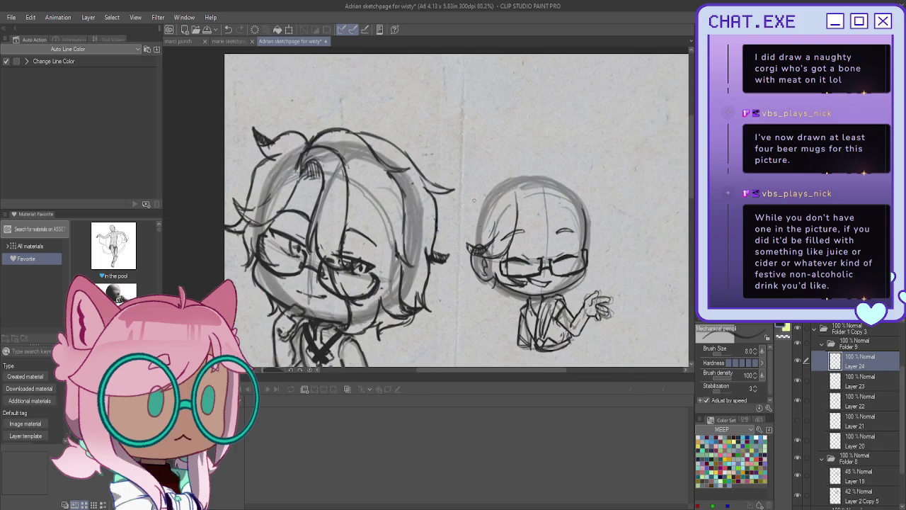
Ink hair strands above the head, the top-left strand and curves from the crown.
scroll(474, 200, up, 1)
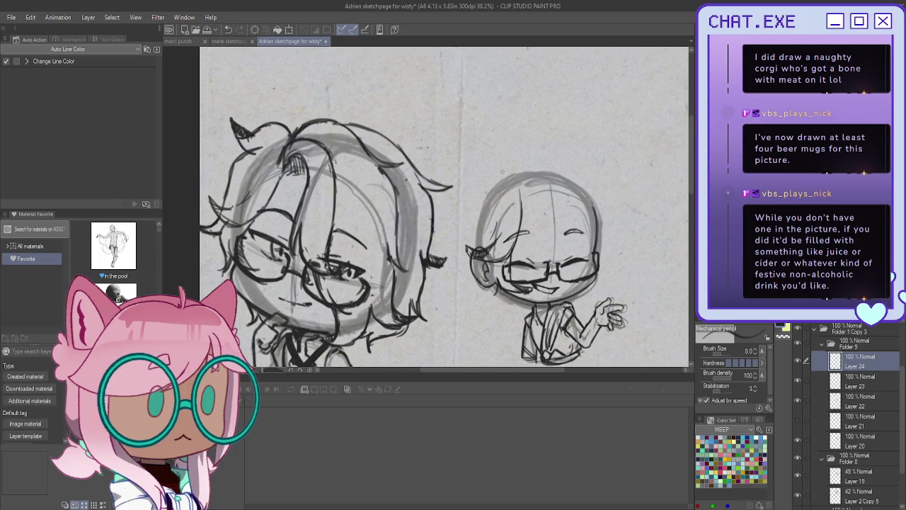
drag(492, 175, 473, 173)
mouse_move(471, 169)
mouse_down()
mouse_move(488, 186)
mouse_move(457, 267)
mouse_move(444, 266)
mouse_move(453, 276)
mouse_move(444, 275)
mouse_up()
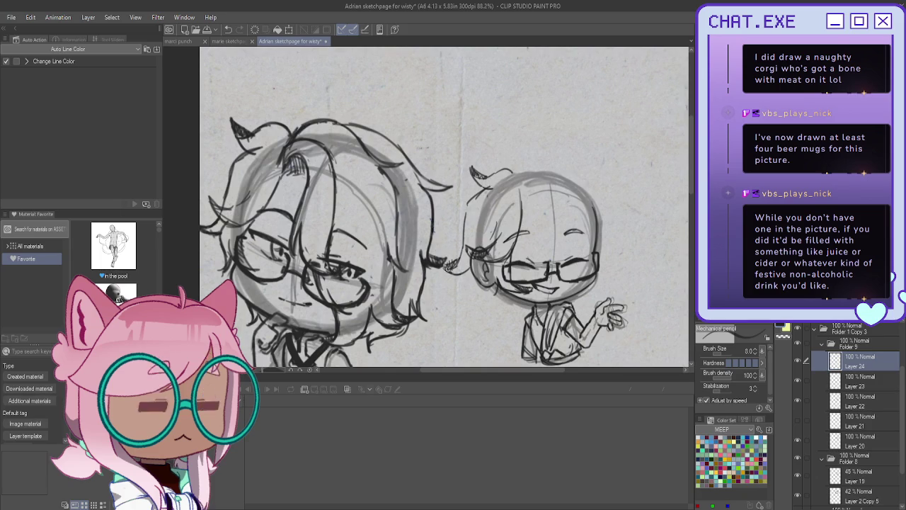
scroll(472, 282, down, 2)
scroll(472, 283, up, 3)
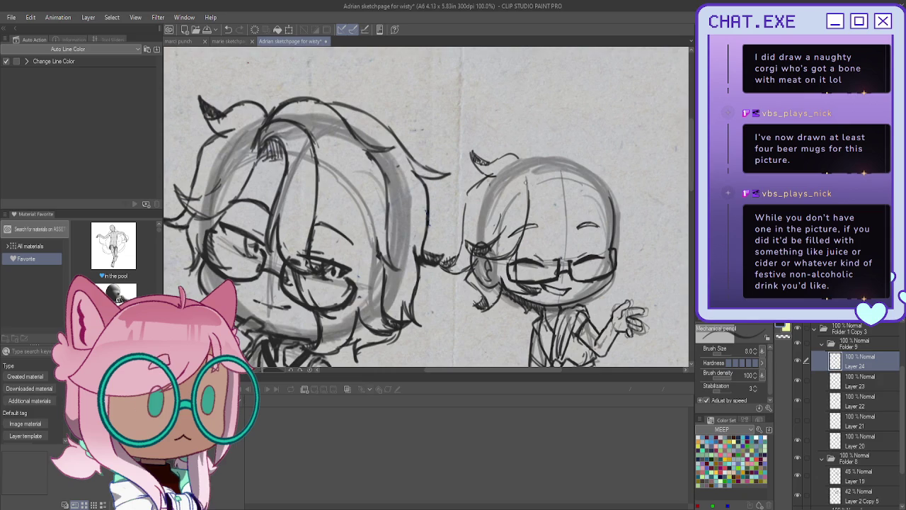
mouse_move(527, 189)
mouse_down()
mouse_move(538, 171)
mouse_move(557, 170)
mouse_move(572, 246)
mouse_up()
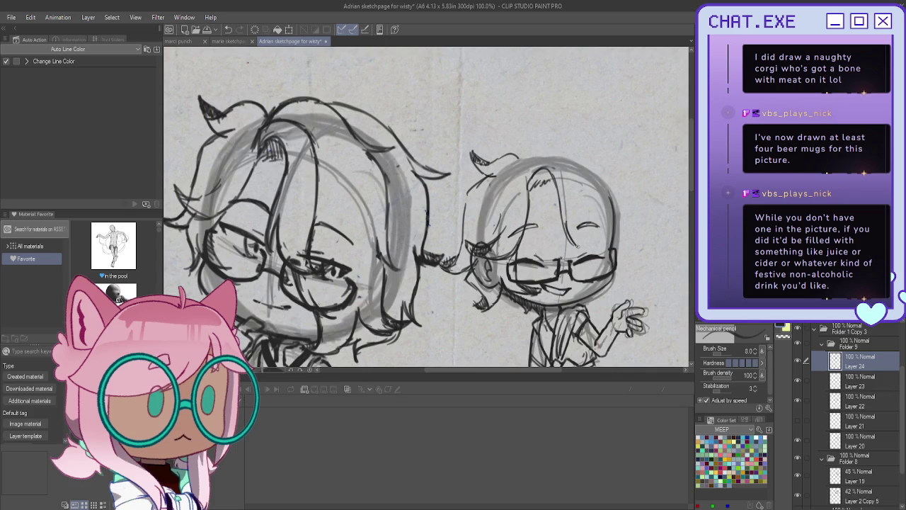
drag(579, 250, 558, 209)
mouse_move(525, 171)
mouse_down()
mouse_move(539, 156)
mouse_move(555, 161)
mouse_move(595, 236)
mouse_move(568, 234)
mouse_move(601, 239)
mouse_move(606, 224)
mouse_move(586, 235)
mouse_up()
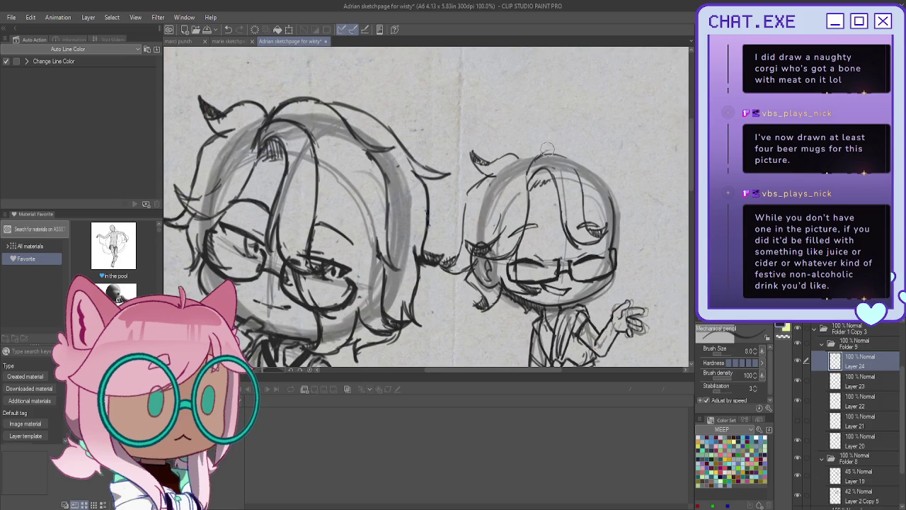
Redo the curls on top and ink a long strand curling outward down the right side.
mouse_move(525, 174)
mouse_down()
mouse_move(528, 154)
mouse_move(553, 143)
mouse_up()
key(ctrl+z)
mouse_move(577, 180)
mouse_down()
mouse_move(545, 153)
mouse_move(525, 170)
mouse_move(529, 189)
mouse_move(526, 157)
mouse_up()
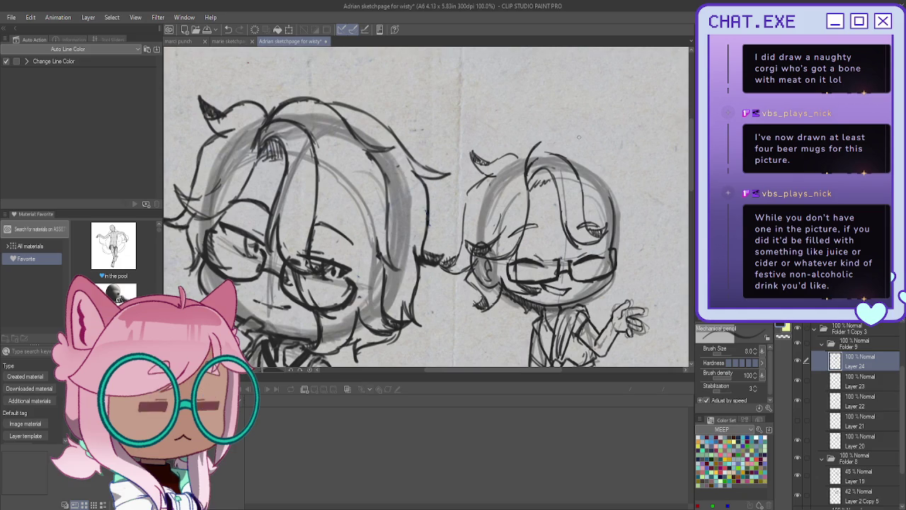
key(ctrl+z)
drag(564, 141, 601, 160)
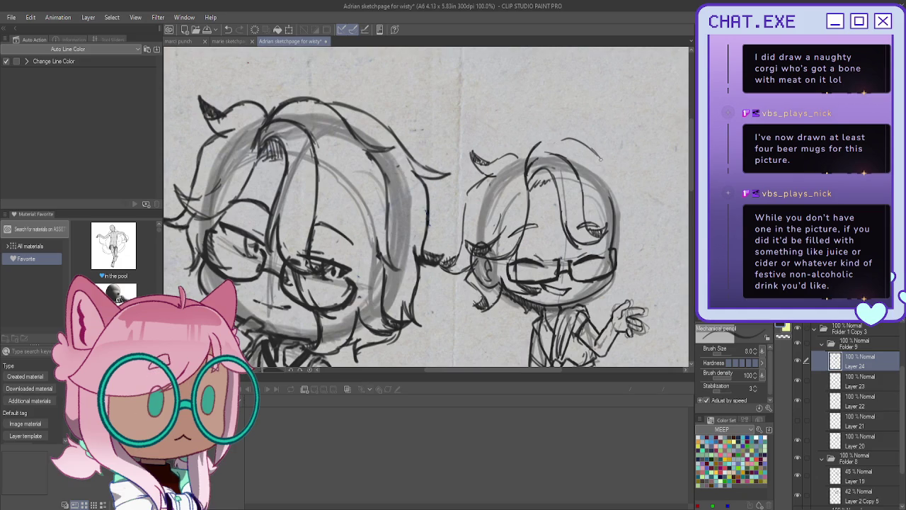
key(ctrl+z)
mouse_move(565, 140)
mouse_down()
mouse_move(627, 175)
mouse_move(620, 190)
mouse_move(630, 231)
mouse_move(643, 237)
mouse_up()
drag(640, 232, 650, 232)
mouse_move(627, 230)
mouse_down()
mouse_move(638, 236)
mouse_move(628, 257)
mouse_up()
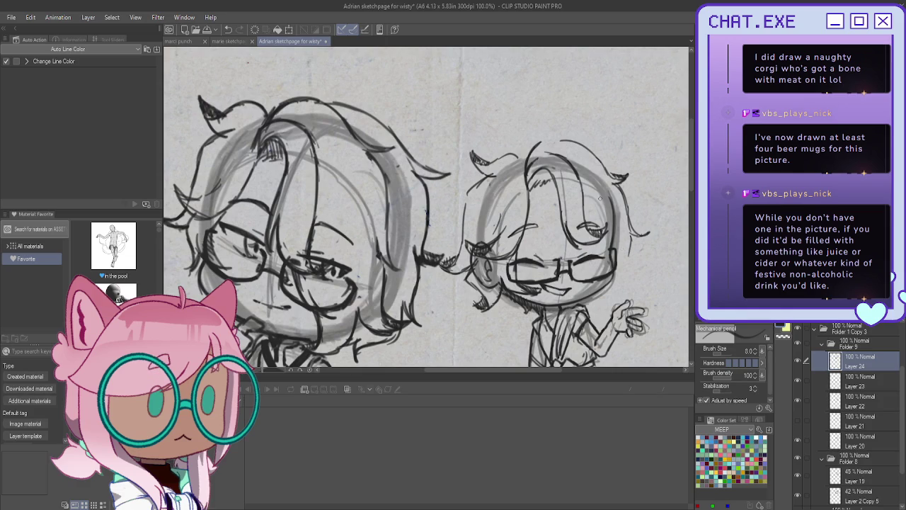
scroll(425, 205, down, 2)
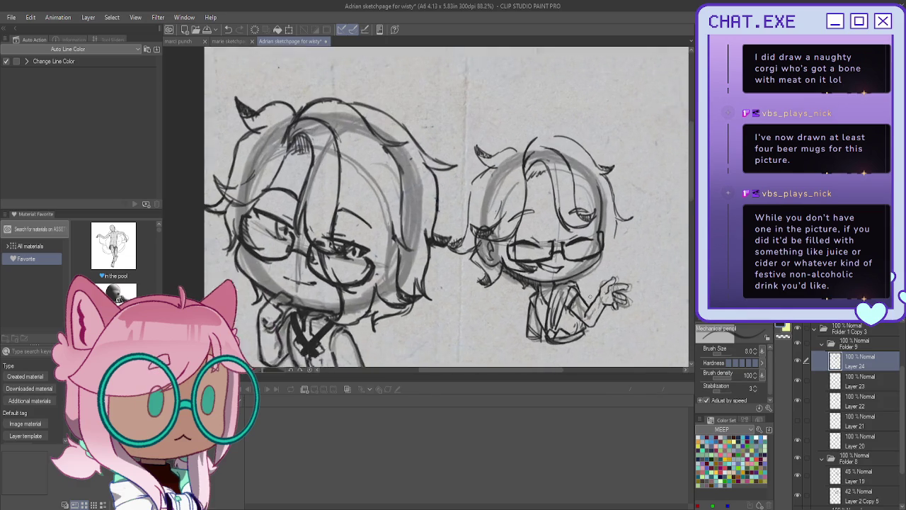
Undo stray cheek strokes, then ink the glasses and the hair's right edge.
scroll(424, 206, up, 1)
drag(345, 150, 338, 283)
mouse_move(571, 231)
mouse_down()
mouse_move(581, 279)
mouse_move(593, 277)
mouse_move(581, 286)
mouse_move(572, 277)
mouse_up()
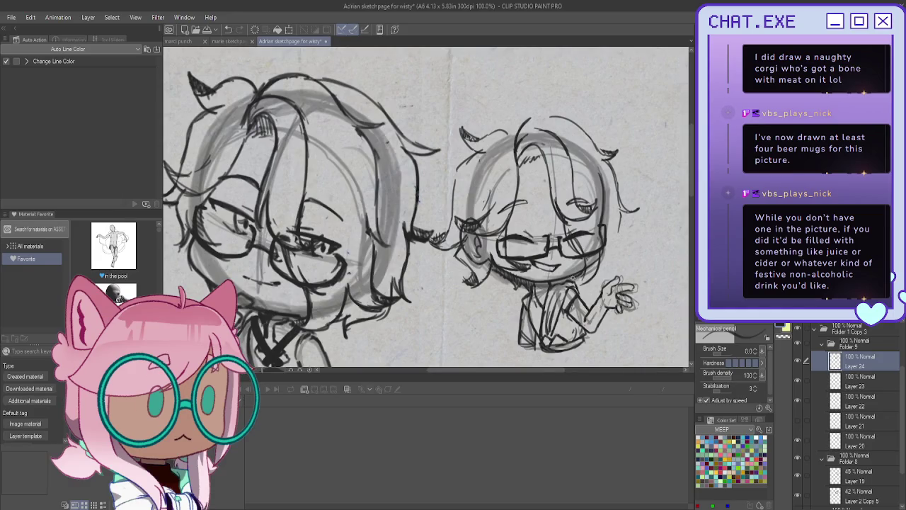
key(ctrl+z)
key(ctrl+z)
key(ctrl+z)
key(ctrl+z)
key(ctrl+z)
key(ctrl+z)
key(ctrl+z)
mouse_move(562, 216)
mouse_down()
mouse_move(575, 242)
mouse_move(592, 250)
mouse_move(573, 270)
mouse_move(567, 264)
mouse_up()
drag(616, 216, 616, 270)
drag(617, 266, 603, 270)
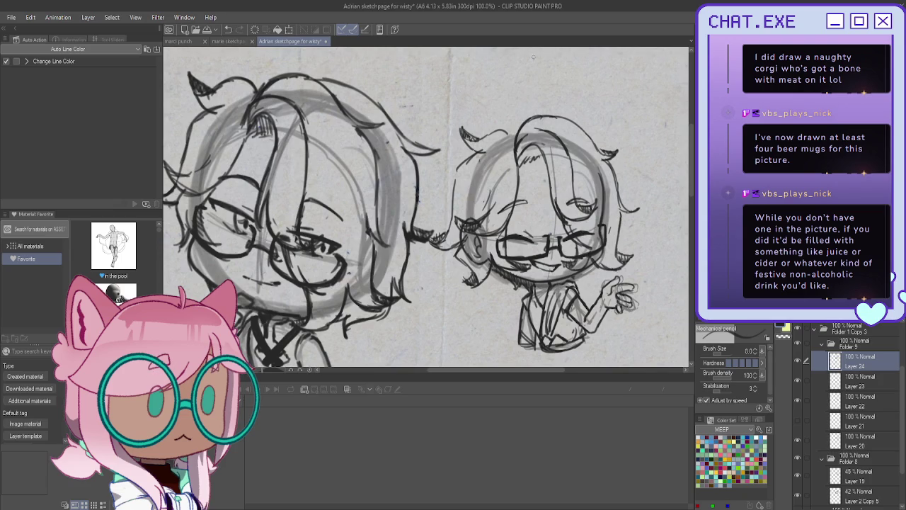
Ink and refine the hair outline across the top and upper-left side.
drag(536, 115, 486, 137)
mouse_move(538, 113)
mouse_down()
mouse_move(488, 130)
mouse_move(447, 164)
mouse_move(453, 158)
mouse_move(456, 176)
mouse_up()
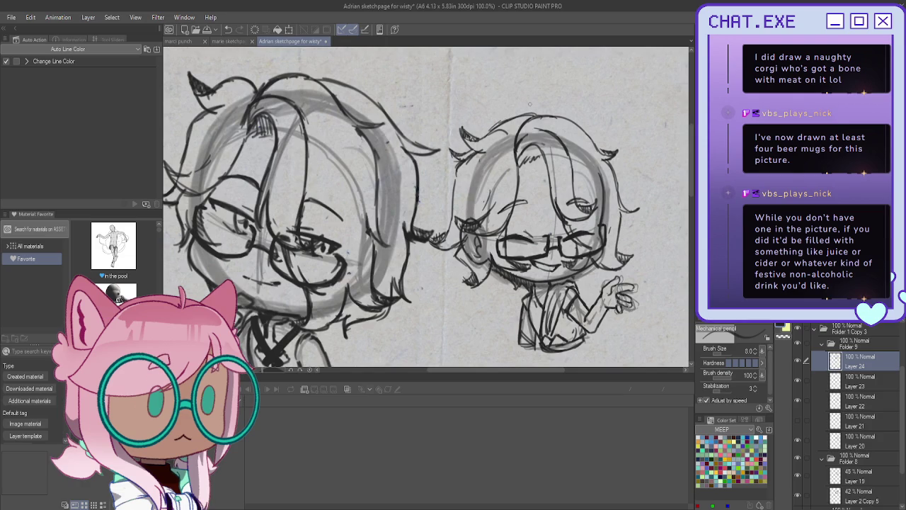
mouse_move(542, 114)
mouse_down()
mouse_move(502, 122)
mouse_move(485, 142)
mouse_up()
scroll(577, 252, up, 2)
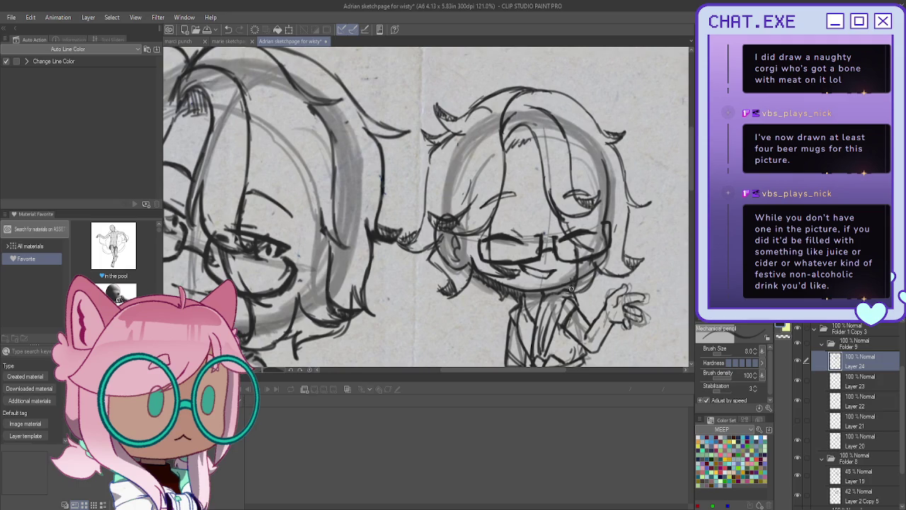
scroll(574, 275, down, 4)
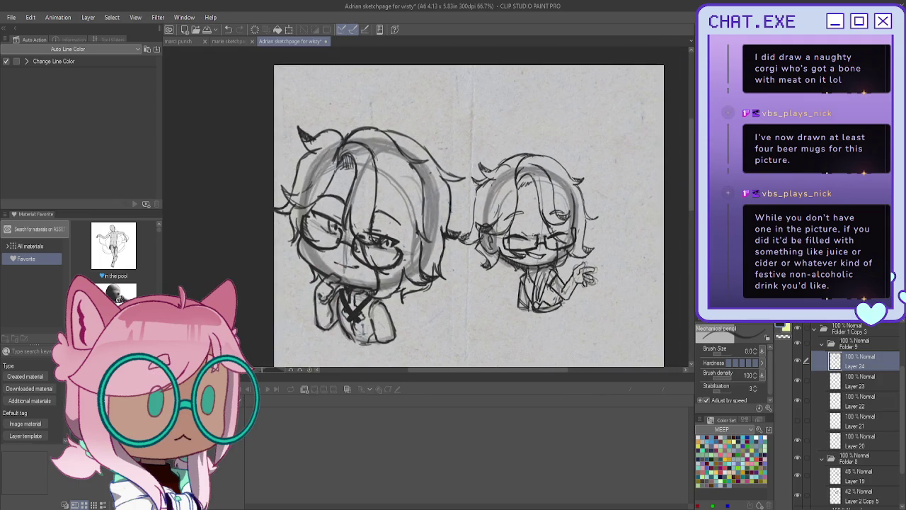
scroll(531, 166, up, 3)
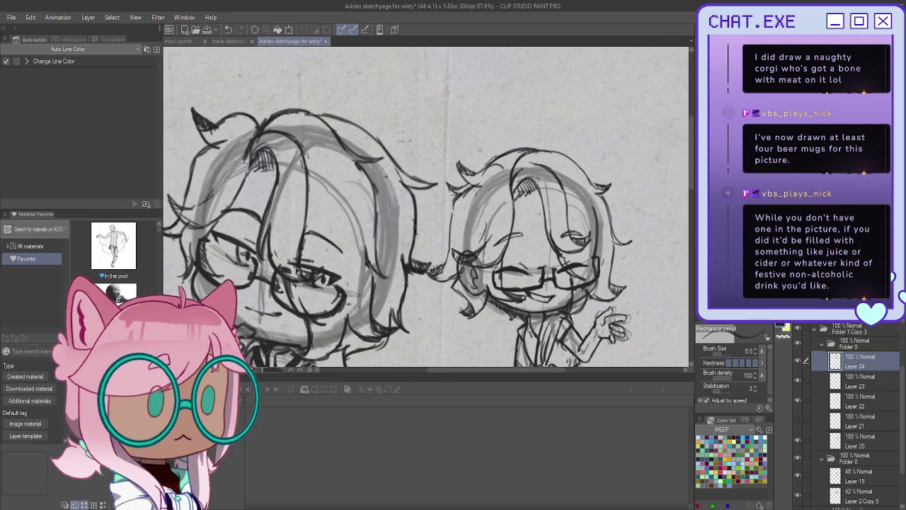
scroll(517, 189, down, 3)
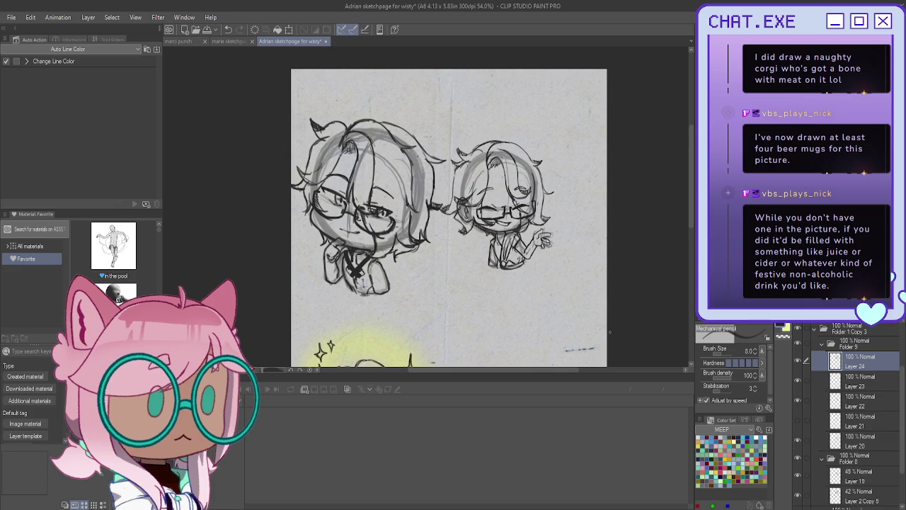
scroll(546, 134, up, 2)
Draw a small cross sparkle beside the hair and a curved stroke left of the chin.
mouse_move(540, 145)
mouse_down()
mouse_move(555, 172)
mouse_move(552, 155)
mouse_up()
drag(544, 162, 556, 155)
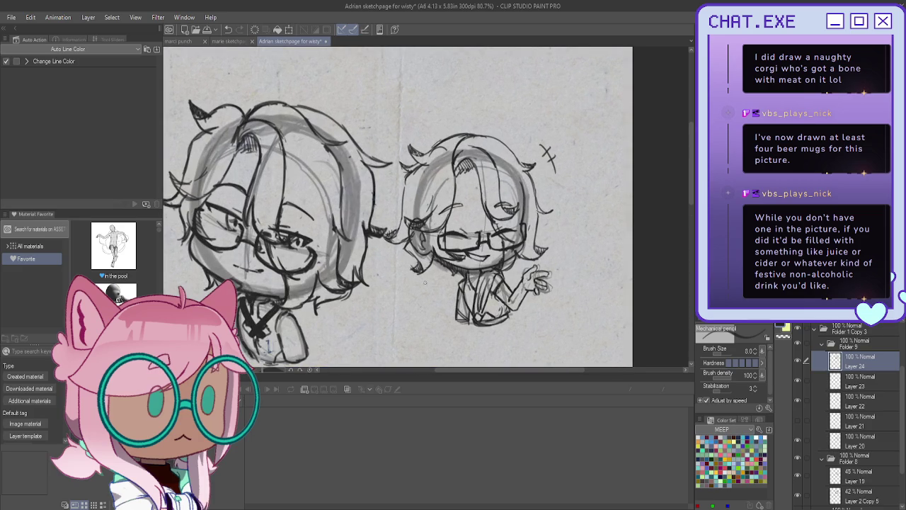
drag(437, 286, 427, 279)
scroll(434, 287, down, 3)
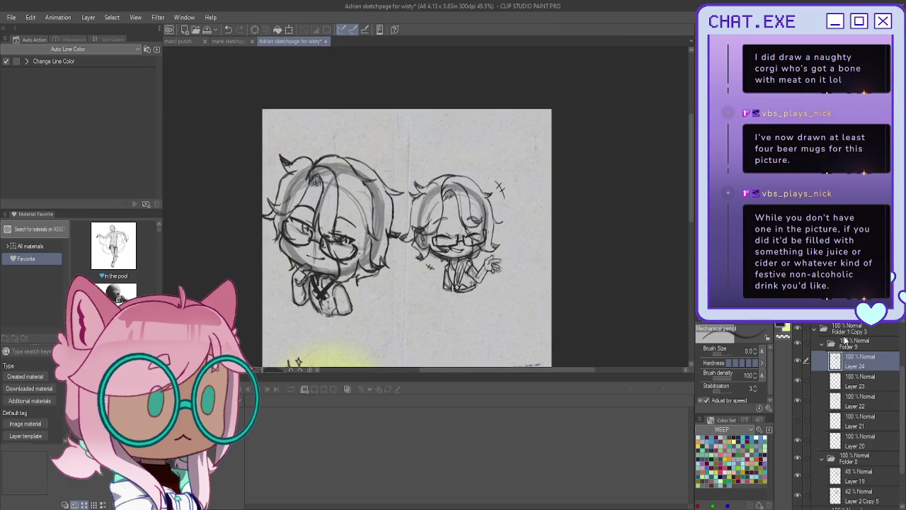
Rename the small chibi's layer folder to 'twin'.
click(843, 330)
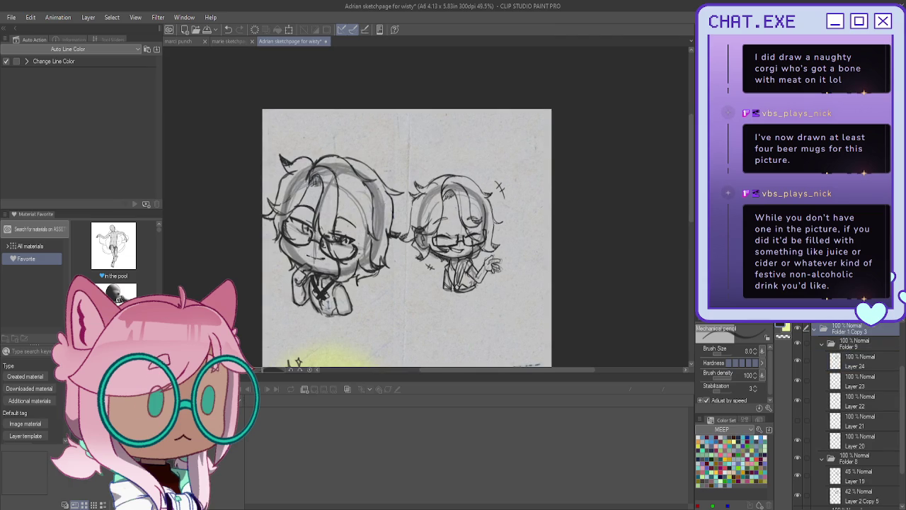
double_click(875, 329)
text(twin)
key(Return)
Add a new folder above Folder 8 containing a fresh layer at 35% opacity.
click(821, 345)
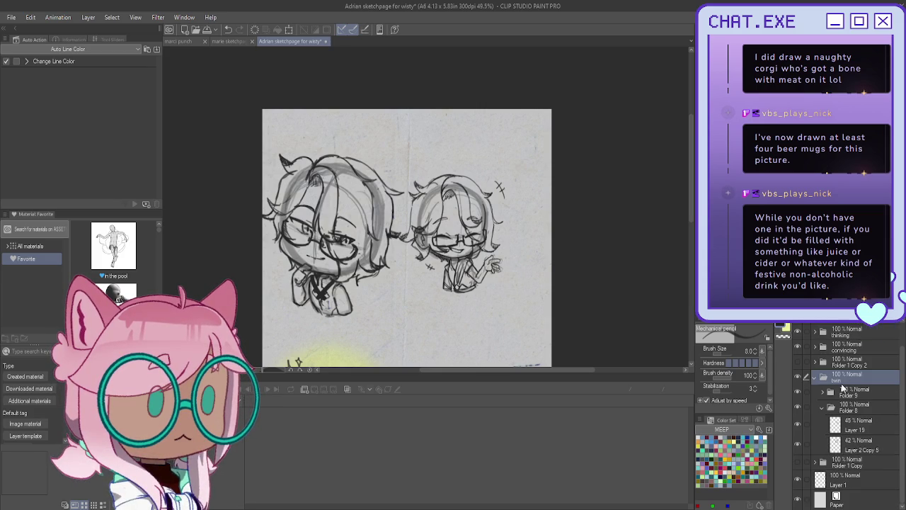
click(823, 407)
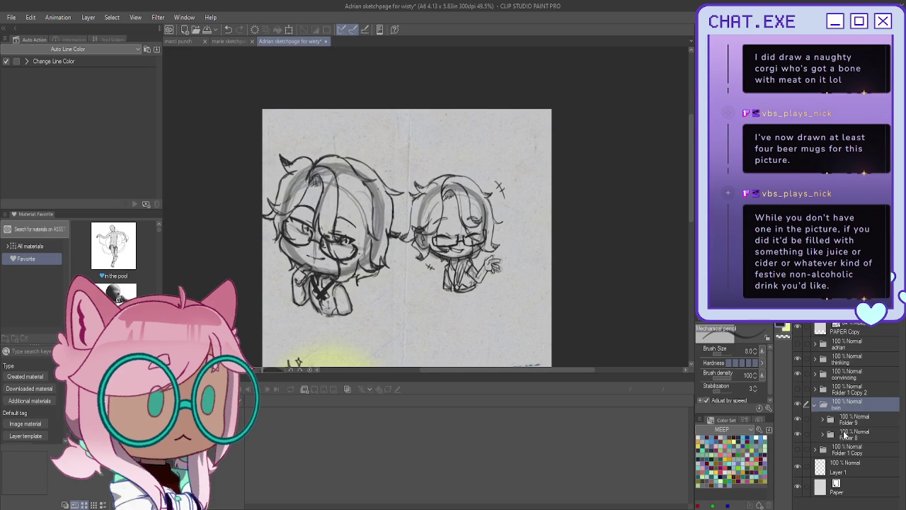
click(843, 430)
key(ctrl+shift+n)
key(ctrl+g)
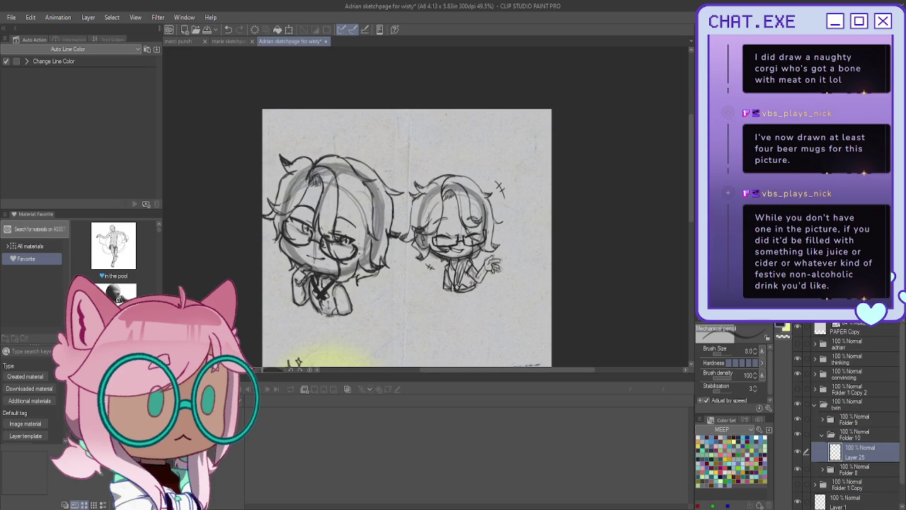
text(35)
Pencil a line on the right chibi's body and hatching on its hair.
scroll(494, 245, up, 2)
scroll(494, 244, up, 2)
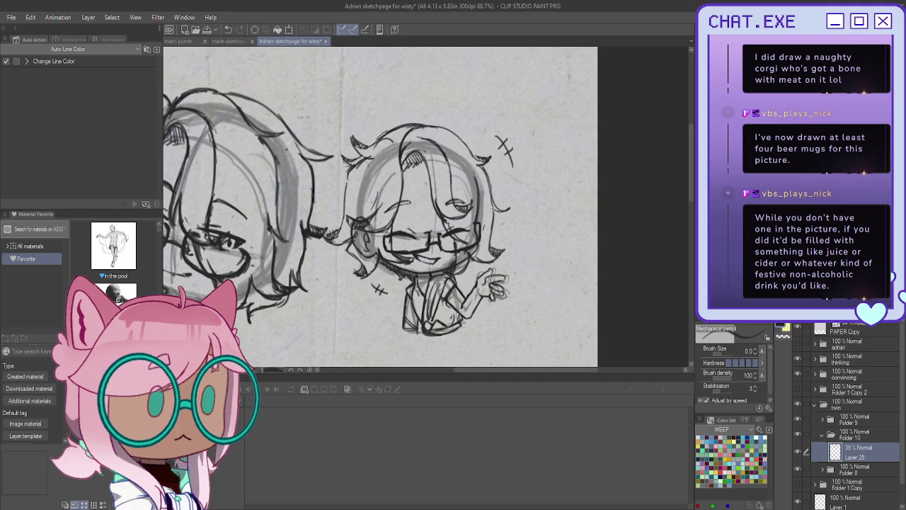
mouse_move(443, 298)
mouse_down()
mouse_move(451, 308)
mouse_move(443, 320)
mouse_up()
mouse_move(419, 165)
mouse_down()
mouse_move(428, 184)
mouse_move(415, 168)
mouse_up()
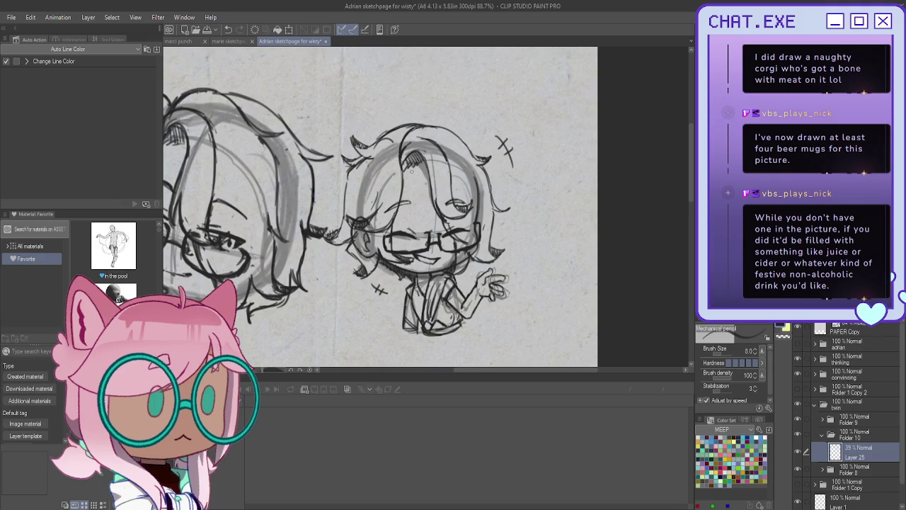
Expand Folder 9, select Layer 20, and delete then restore it.
click(824, 417)
scroll(821, 425, down, 2)
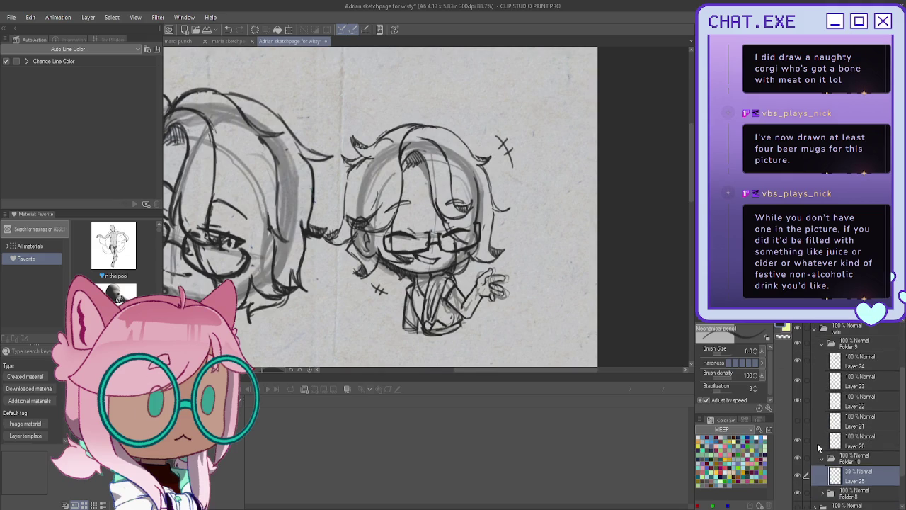
click(853, 443)
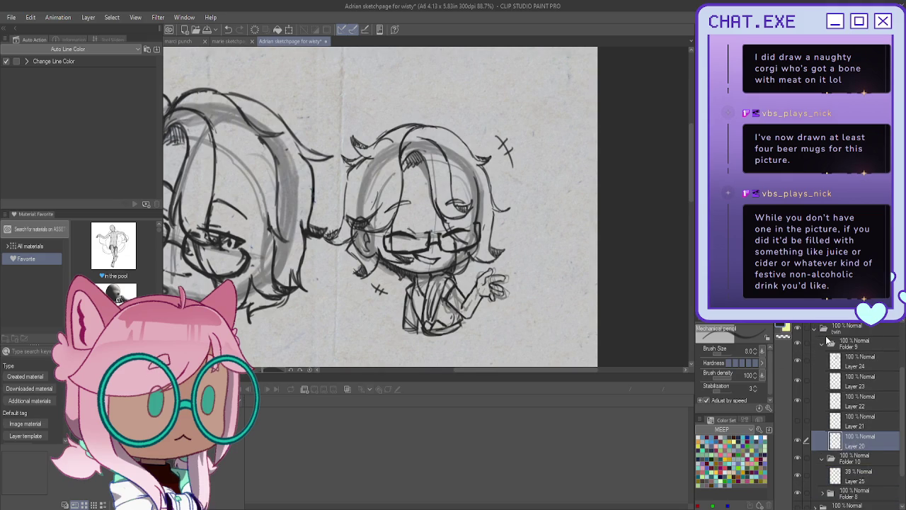
key(Delete)
key(ctrl+z)
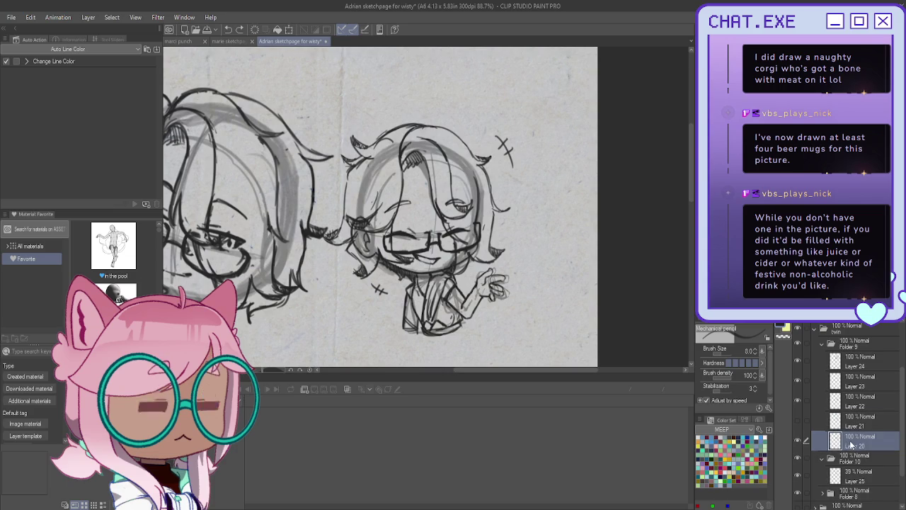
Duplicate Layer 20 to darken its lines and erase scribbles left of the face.
key(ctrl+c)
key(ctrl+v)
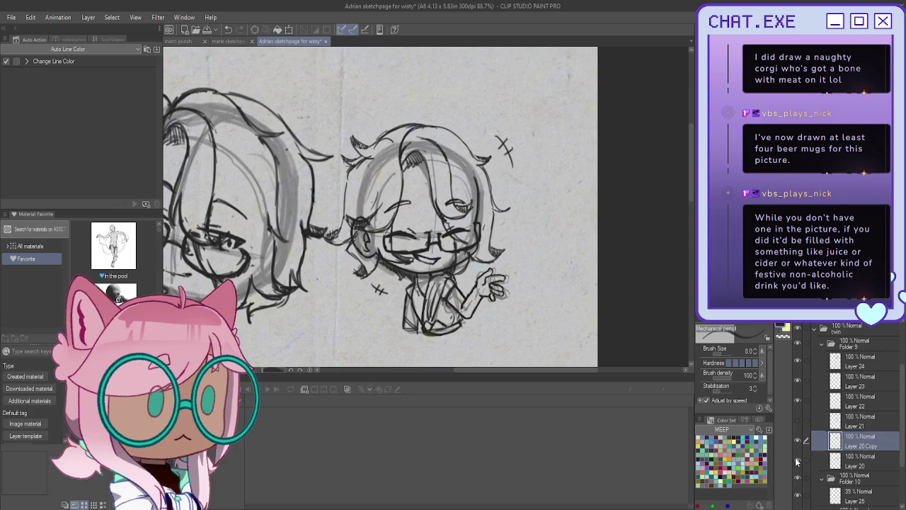
drag(354, 216, 364, 221)
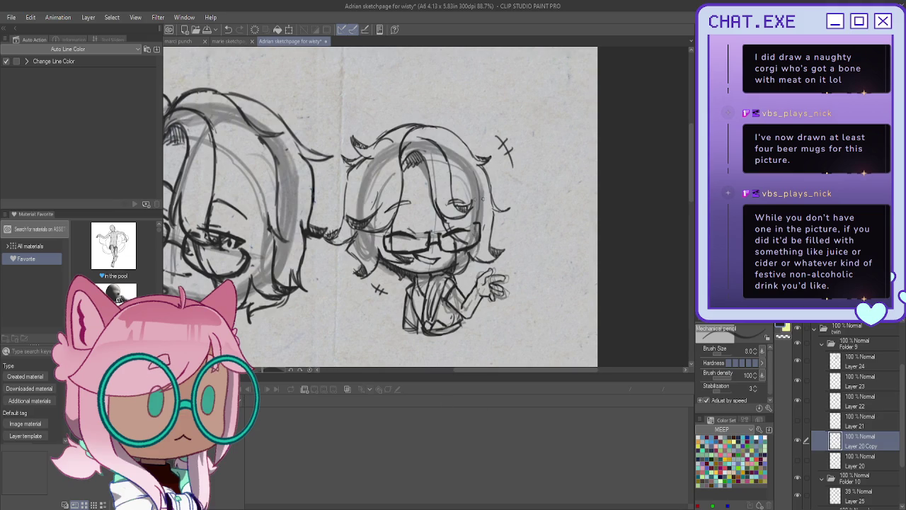
key(ctrl+minus)
Scale the twin folder's chibi larger with Ctrl+T and reposition it toward the top-right.
click(855, 328)
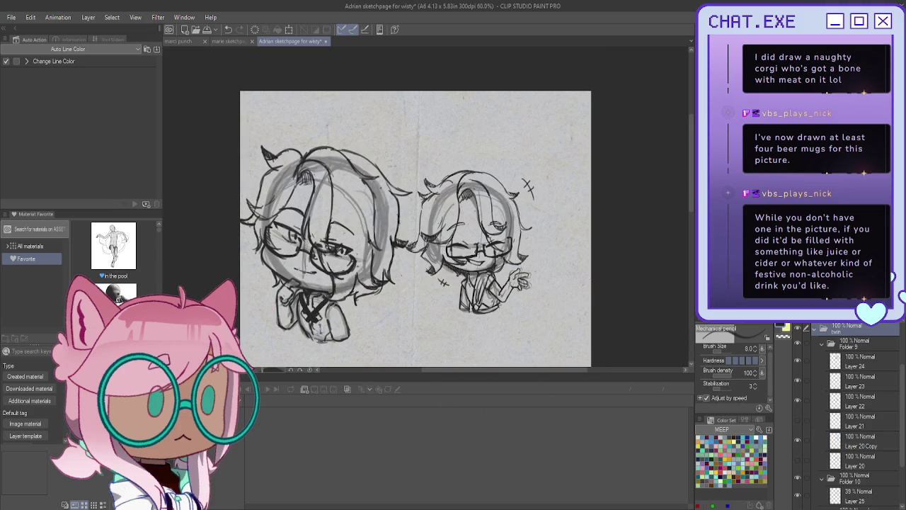
key(ctrl+t)
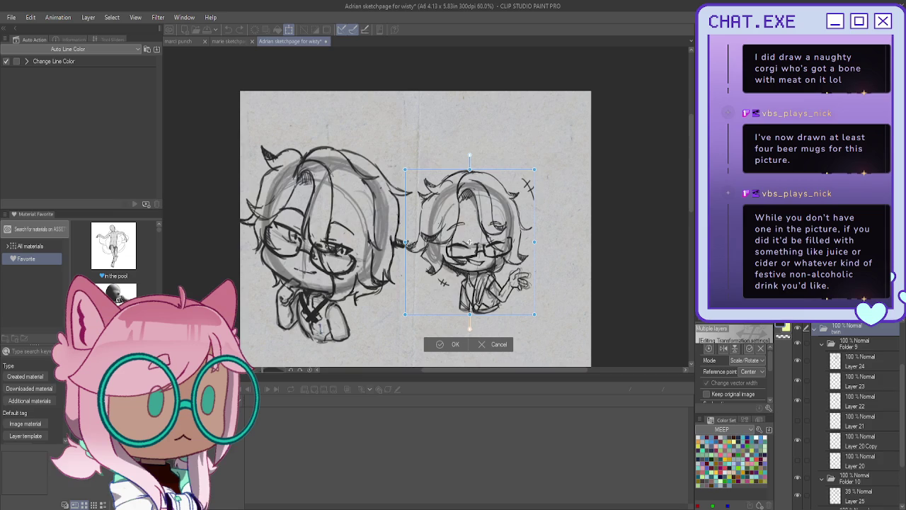
key(ctrl+minus)
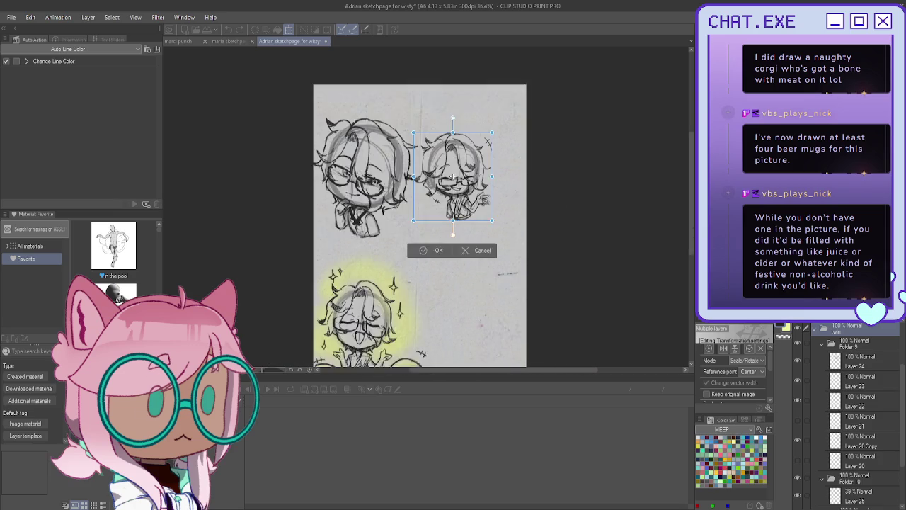
drag(523, 198, 485, 138)
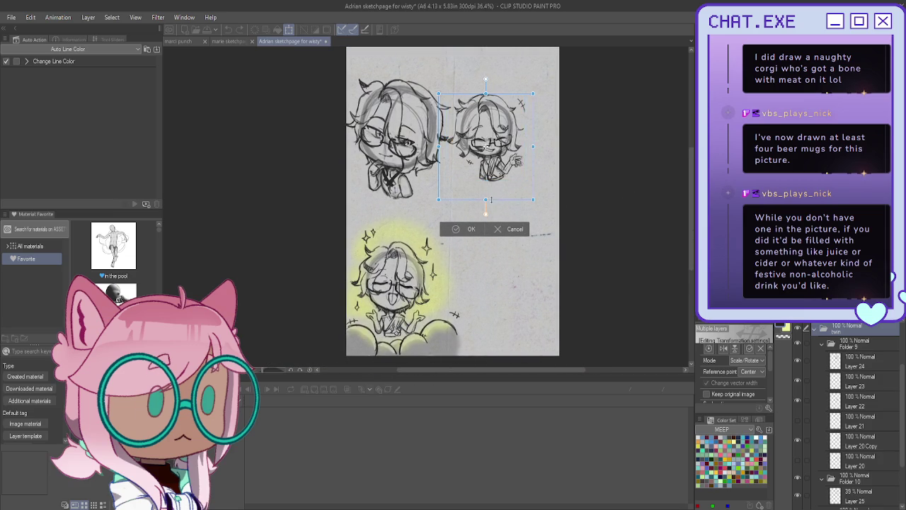
drag(525, 181, 537, 195)
mouse_move(500, 161)
mouse_down()
mouse_move(501, 177)
mouse_move(511, 128)
mouse_up()
drag(448, 165, 445, 176)
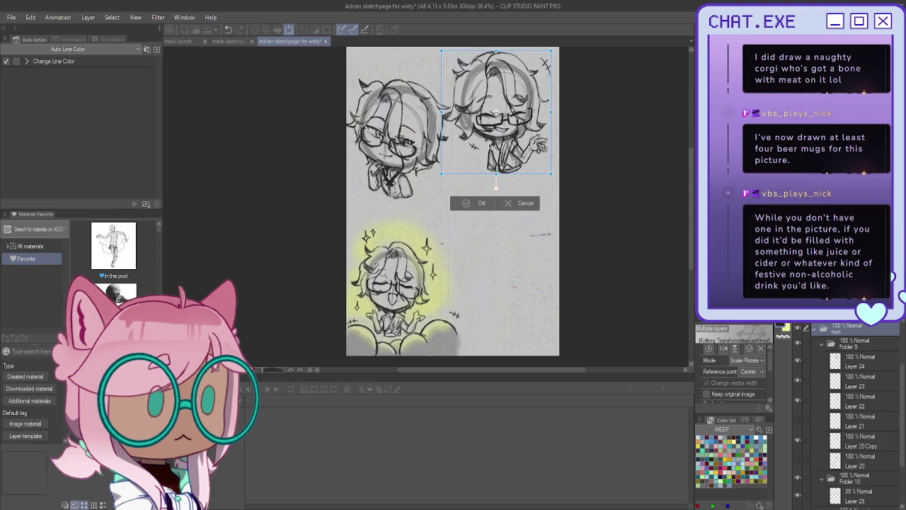
drag(497, 113, 496, 116)
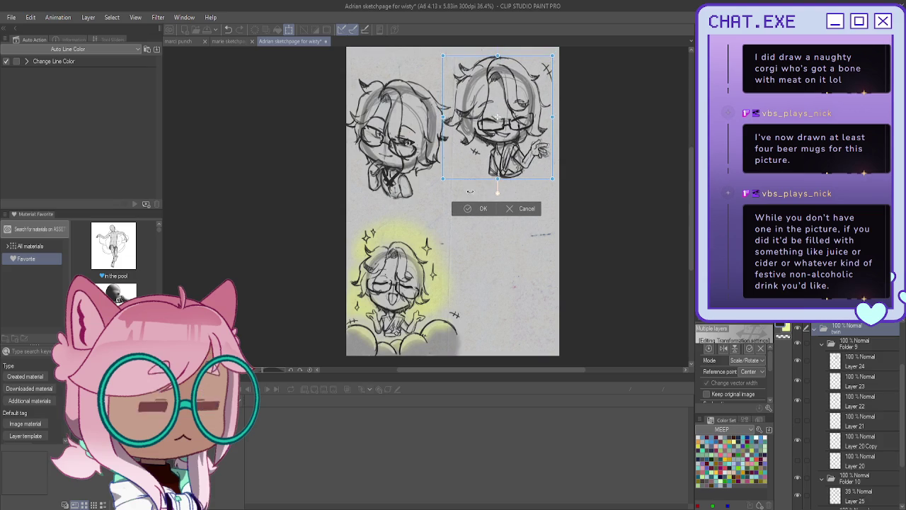
click(473, 209)
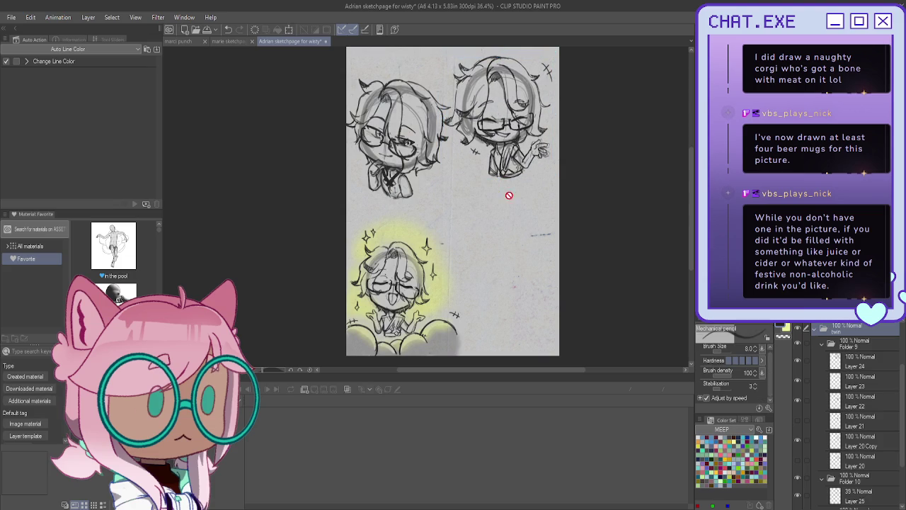
Turn on the adrian layer so the title shows, then collapse the twin folder.
scroll(815, 352, up, 3)
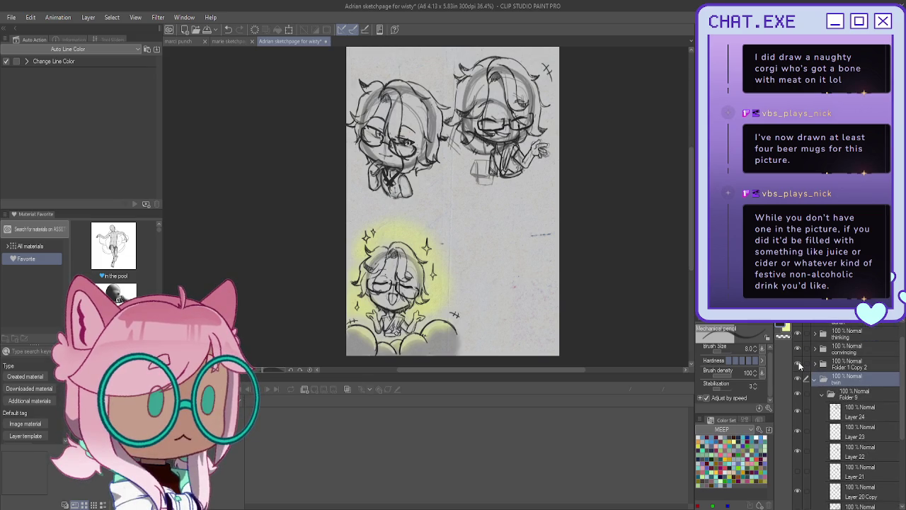
scroll(806, 350, up, 1)
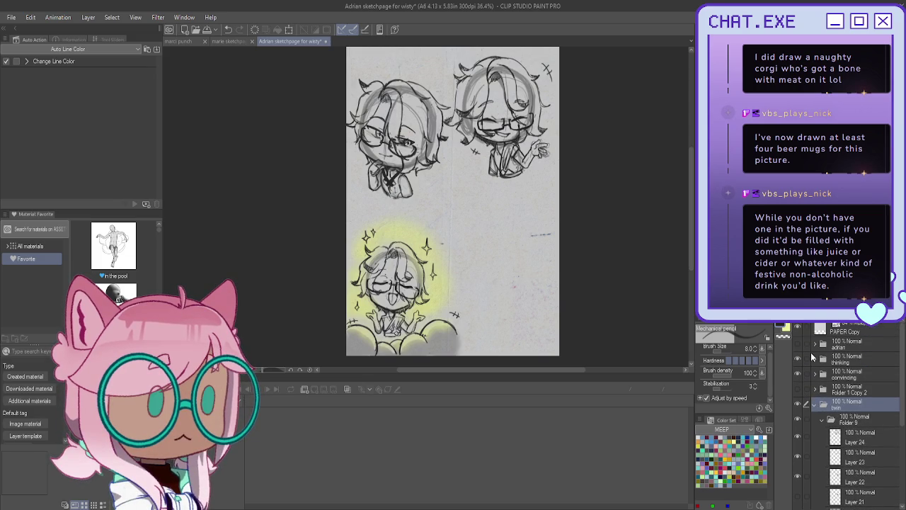
click(798, 345)
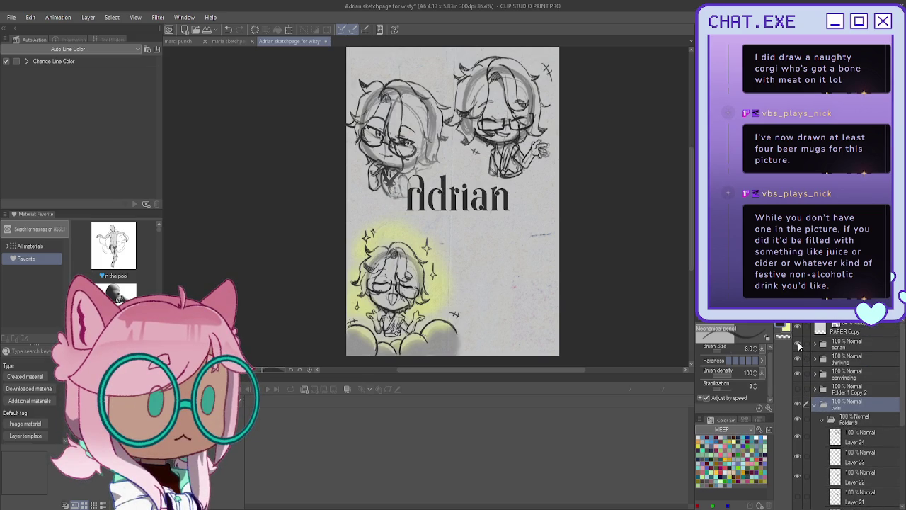
mouse_move(495, 198)
mouse_down()
mouse_move(468, 188)
mouse_move(505, 156)
mouse_move(514, 195)
mouse_move(505, 202)
mouse_up()
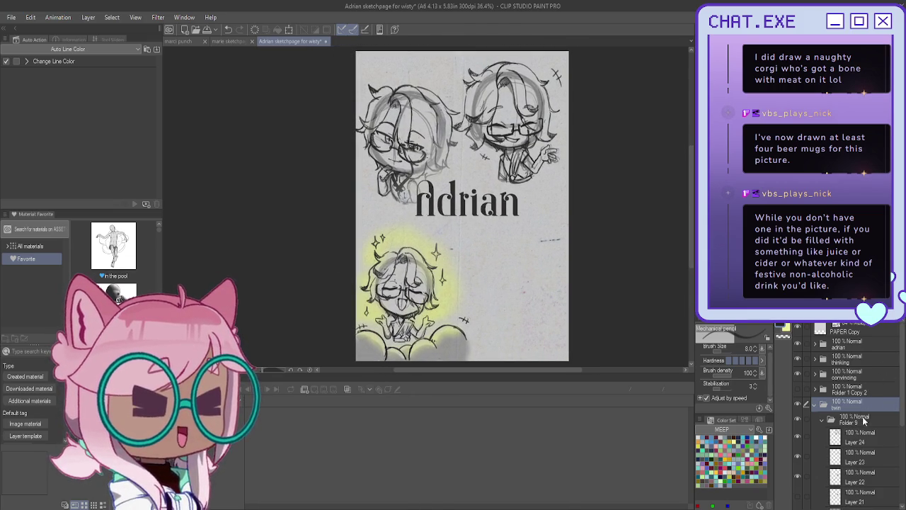
scroll(853, 407, down, 1)
click(816, 391)
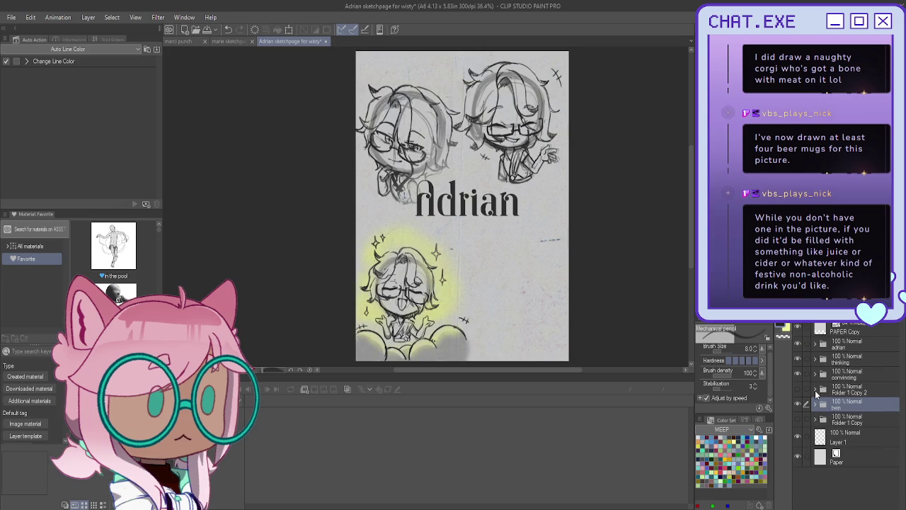
Move the twin chibi to the lower right and make Folder 1 Copy 2 visible.
key(k)
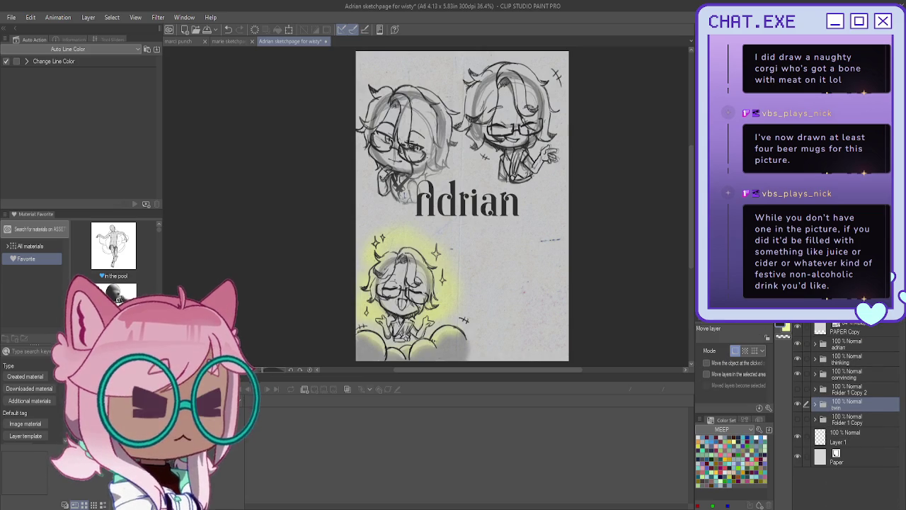
mouse_move(511, 112)
mouse_down()
mouse_move(510, 283)
mouse_move(511, 272)
mouse_up()
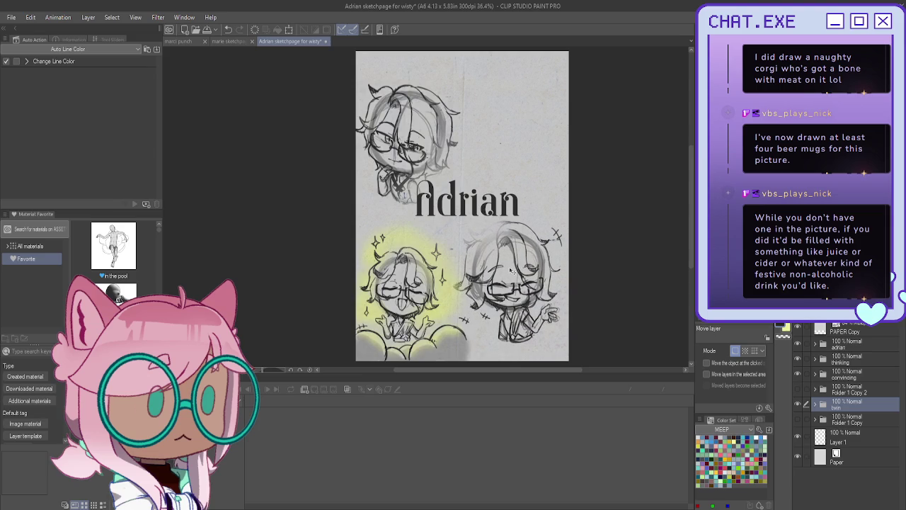
scroll(510, 272, down, 1)
scroll(512, 270, down, 2)
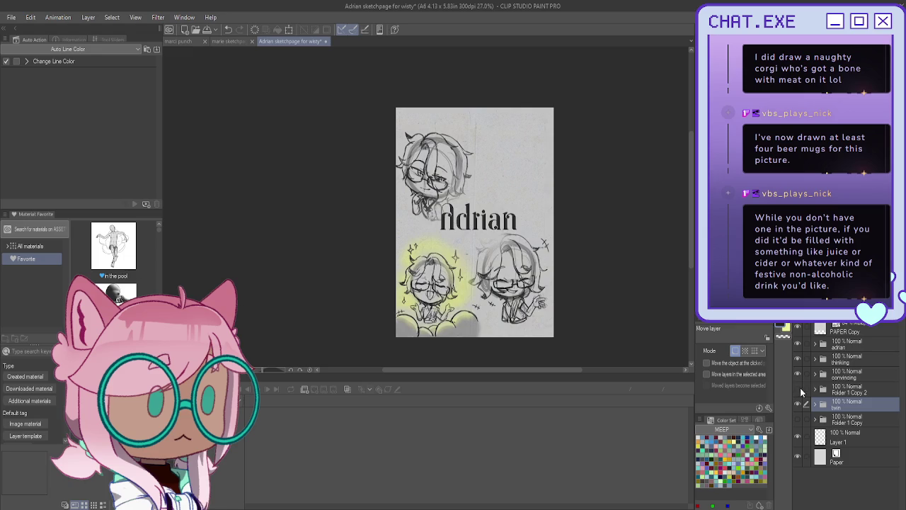
click(816, 391)
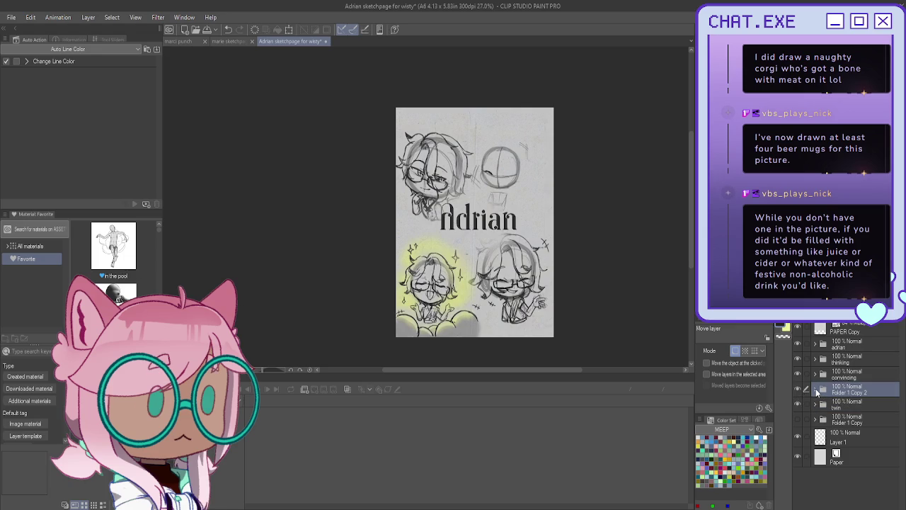
click(815, 391)
click(867, 420)
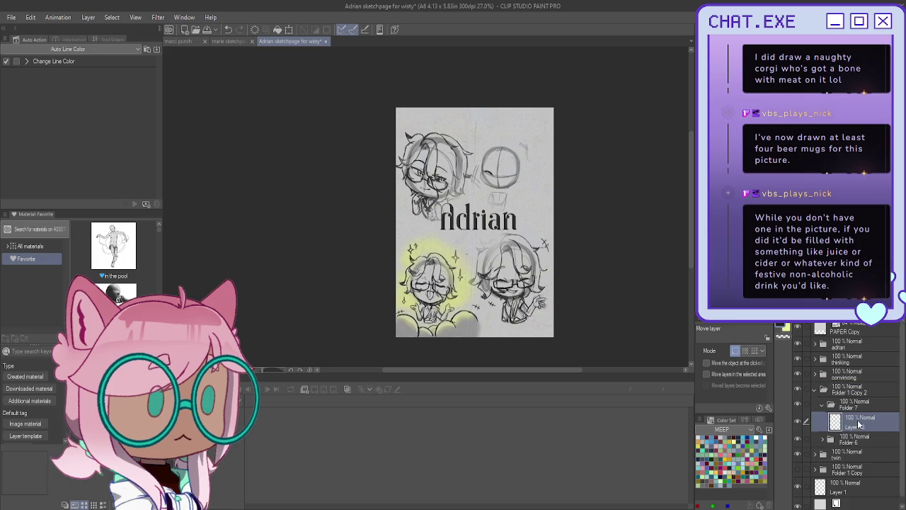
click(865, 389)
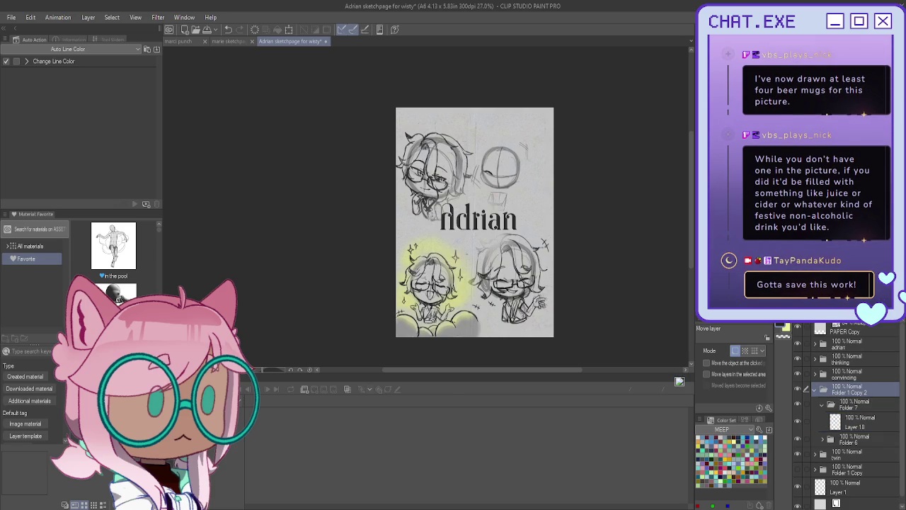
drag(603, 183, 623, 167)
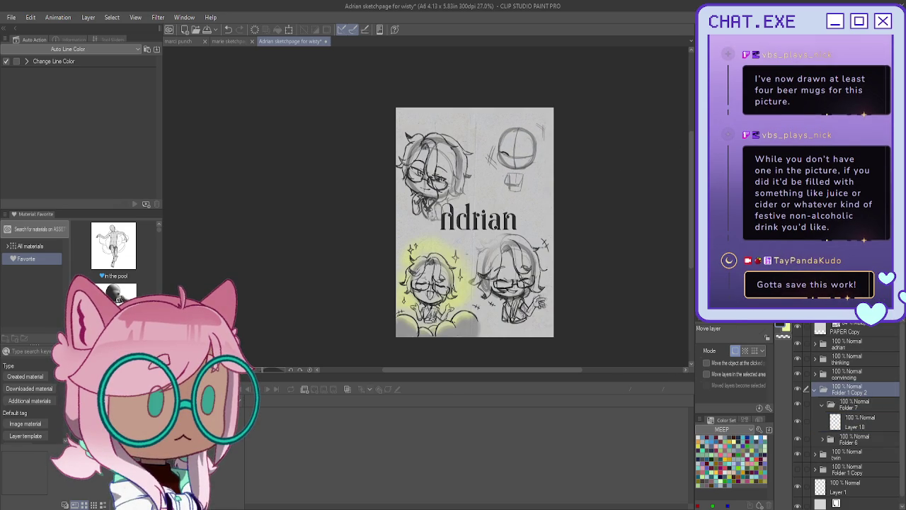
key(p)
click(860, 419)
scroll(528, 115, up, 1)
scroll(528, 115, up, 2)
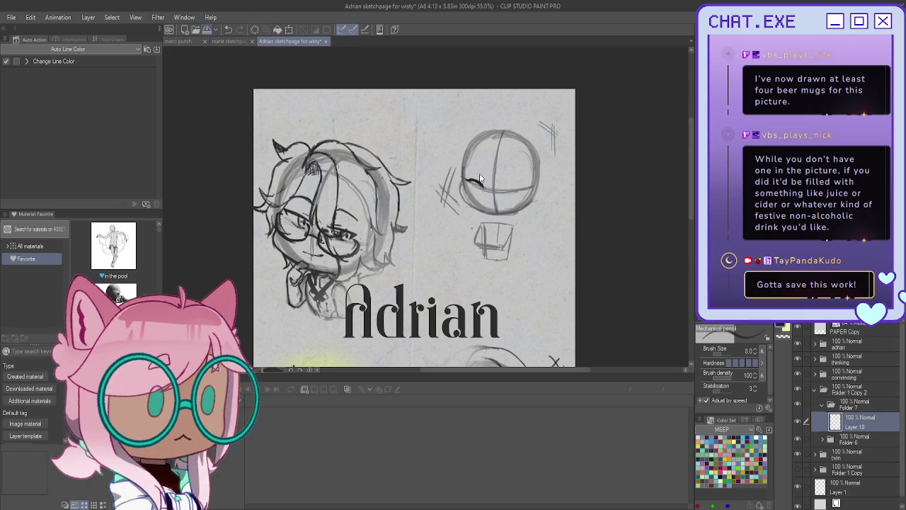
drag(470, 183, 482, 184)
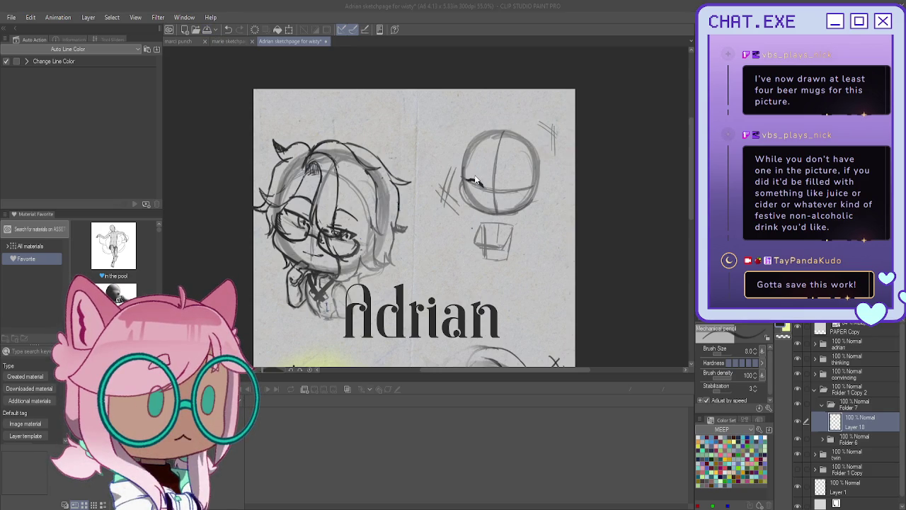
key(ctrl+s)
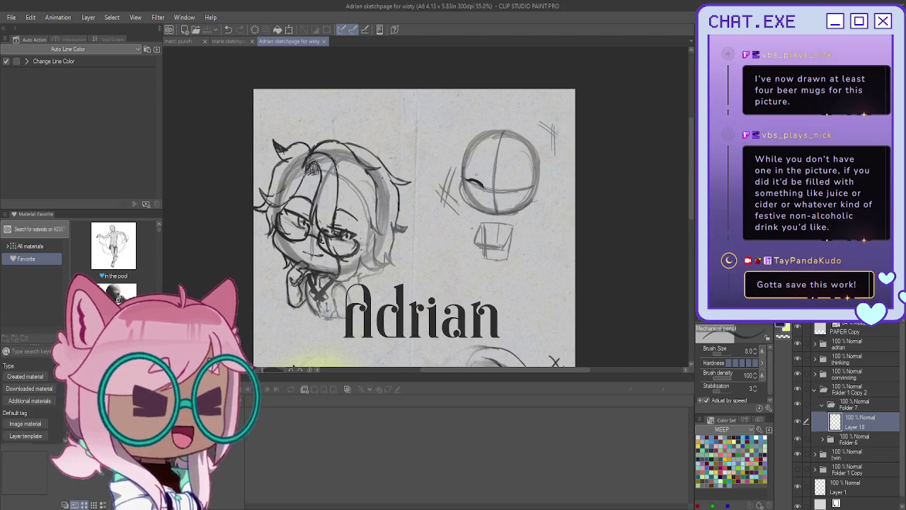
scroll(467, 169, up, 2)
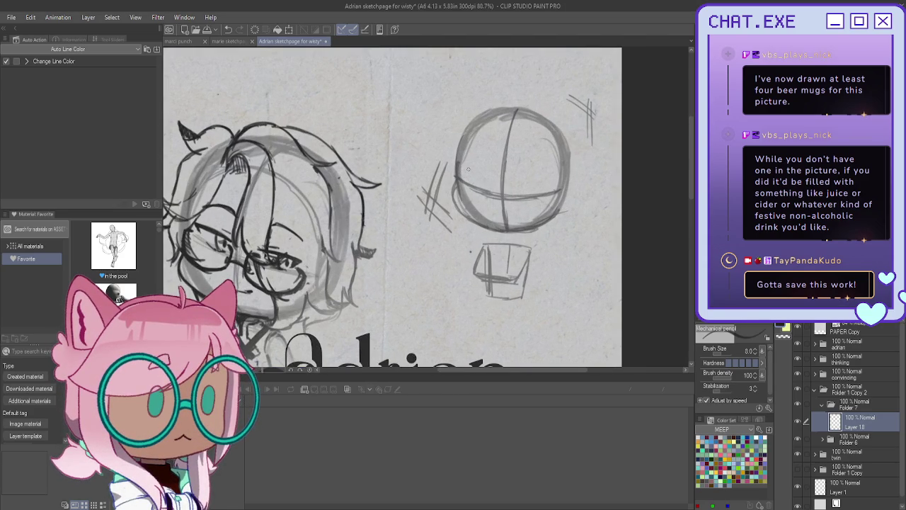
scroll(467, 166, up, 2)
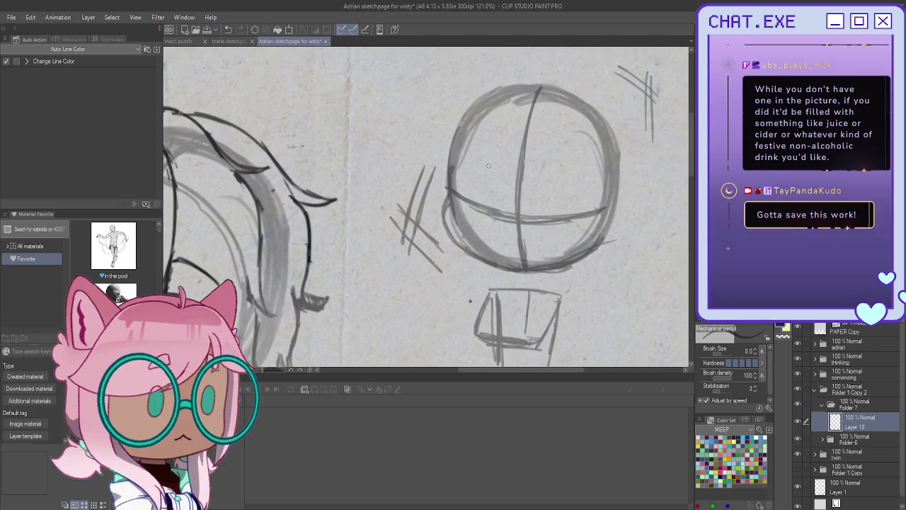
drag(519, 222, 502, 220)
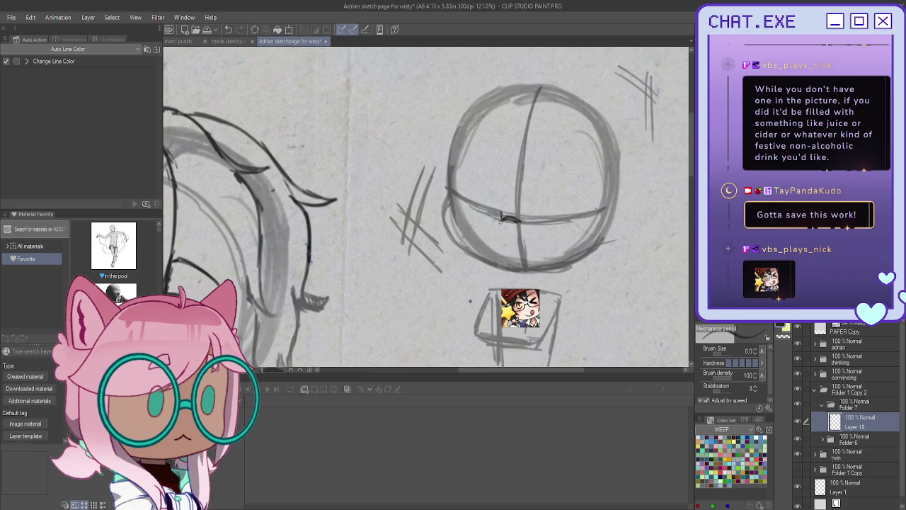
Ink the outline of the first lens and the top of the second lens.
drag(502, 207, 500, 221)
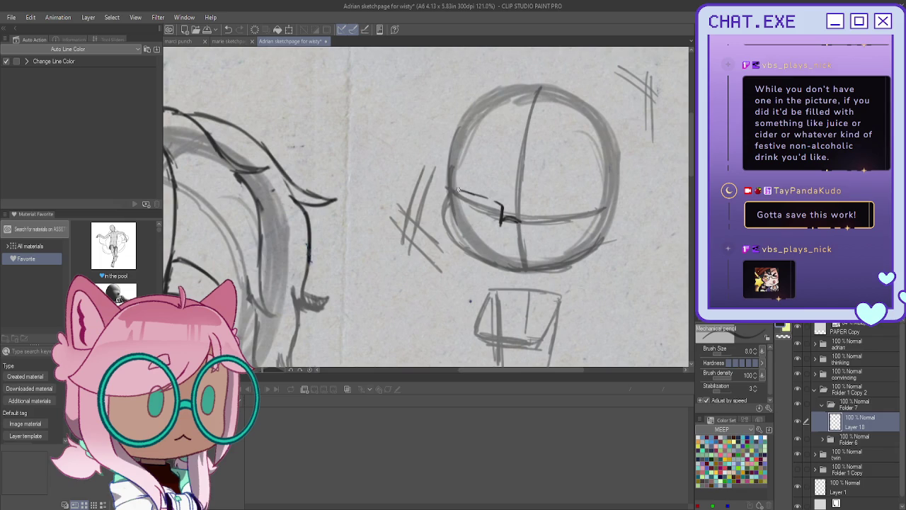
mouse_move(497, 228)
mouse_down()
mouse_move(468, 232)
mouse_move(446, 215)
mouse_move(478, 232)
mouse_move(496, 225)
mouse_up()
drag(443, 210, 466, 228)
drag(442, 189, 500, 203)
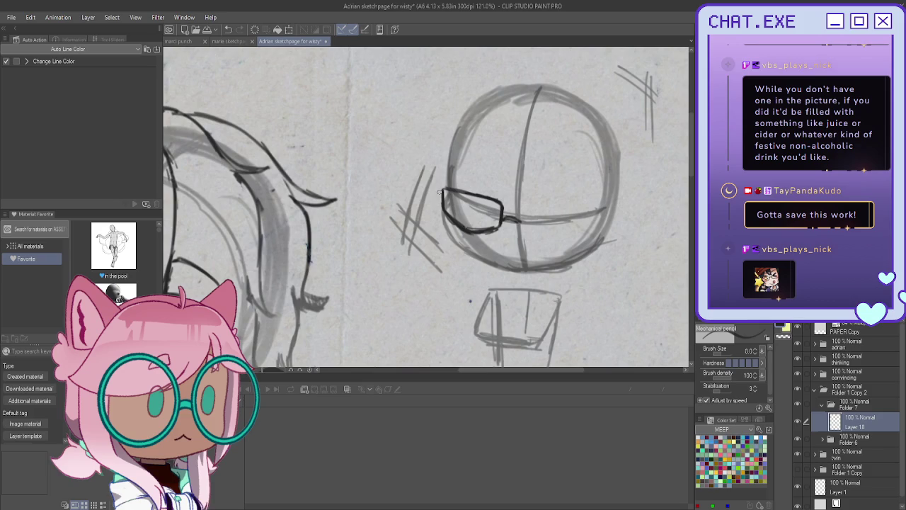
drag(442, 198, 457, 225)
mouse_move(572, 206)
mouse_down()
mouse_move(525, 204)
mouse_move(574, 207)
mouse_move(547, 247)
mouse_up()
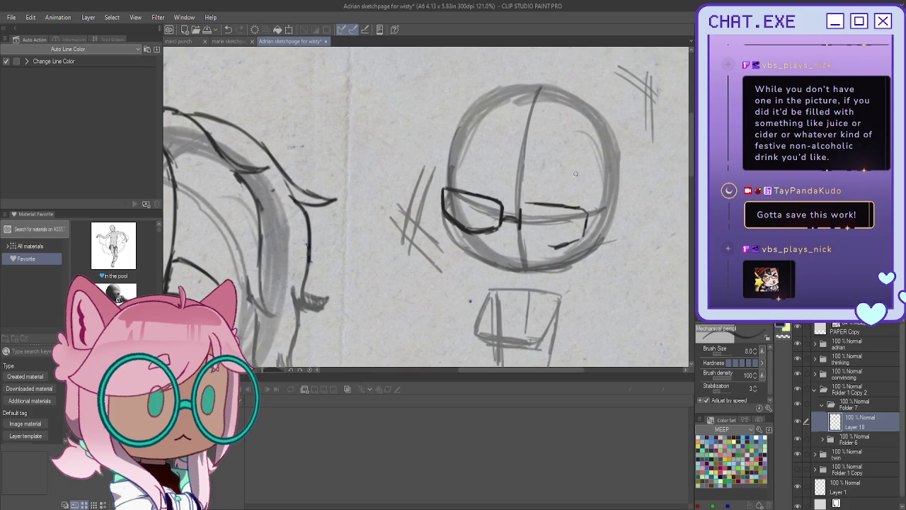
On the mirrored canvas, undo stray strokes and ink the bridge and left lens.
key(h)
key(ctrl+z)
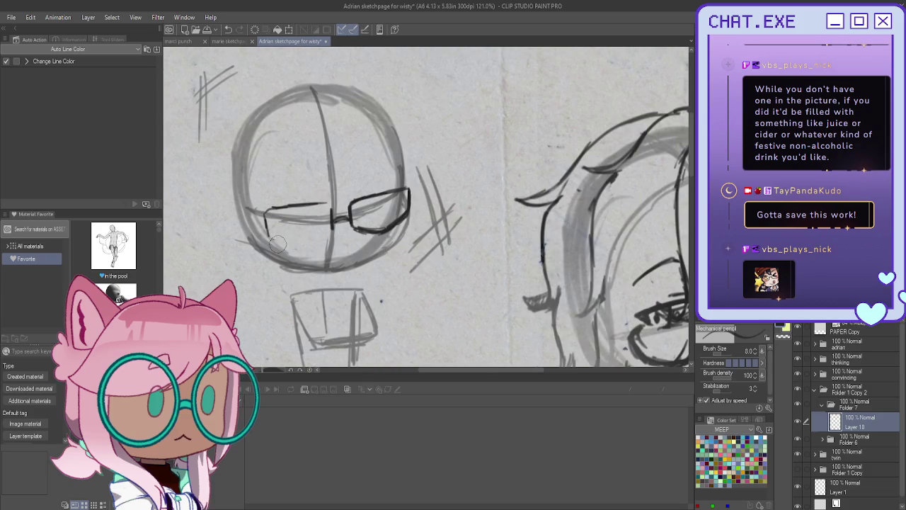
key(ctrl+z)
scroll(322, 178, up, 3)
mouse_move(314, 212)
mouse_down()
mouse_move(336, 224)
mouse_move(322, 211)
mouse_move(245, 220)
mouse_move(247, 241)
mouse_up()
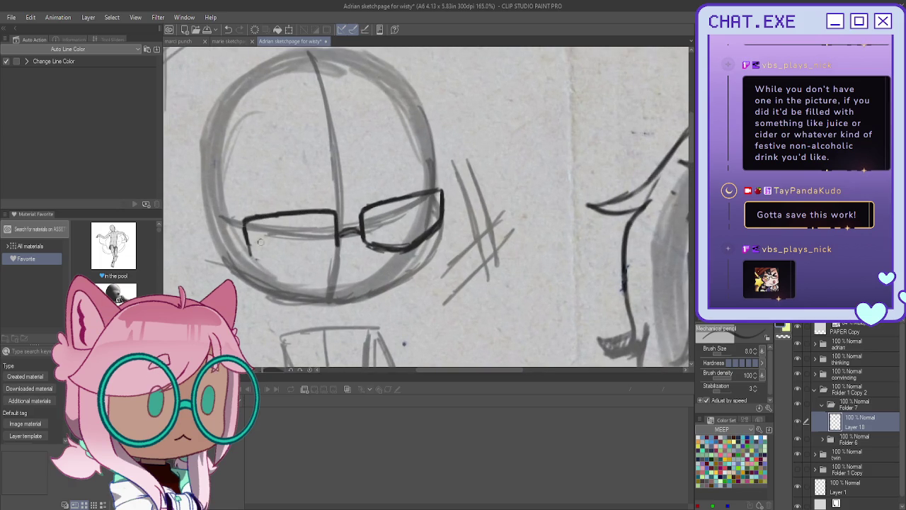
mouse_move(334, 247)
mouse_down()
mouse_move(325, 261)
mouse_move(286, 267)
mouse_up()
drag(333, 212, 281, 212)
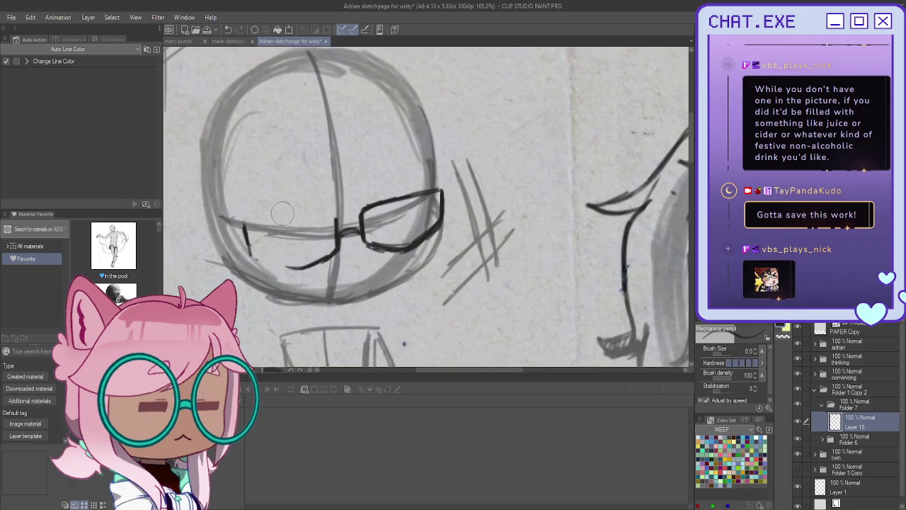
mouse_move(339, 217)
mouse_down()
mouse_move(246, 222)
mouse_move(249, 258)
mouse_move(297, 266)
mouse_move(268, 262)
mouse_up()
Redraw the left lens's side, thicken the right lens, and flip the view back.
key(ctrl+z)
key(ctrl+z)
key(ctrl+z)
mouse_move(247, 234)
mouse_down()
mouse_move(249, 253)
mouse_move(248, 245)
mouse_move(288, 268)
mouse_move(310, 266)
mouse_up()
mouse_move(370, 245)
mouse_down()
mouse_move(402, 249)
mouse_move(361, 208)
mouse_move(379, 200)
mouse_up()
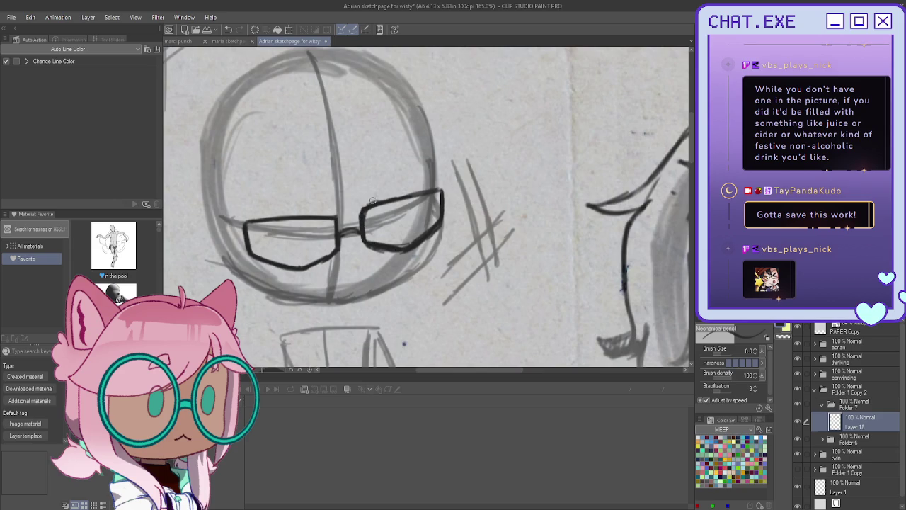
scroll(326, 222, down, 2)
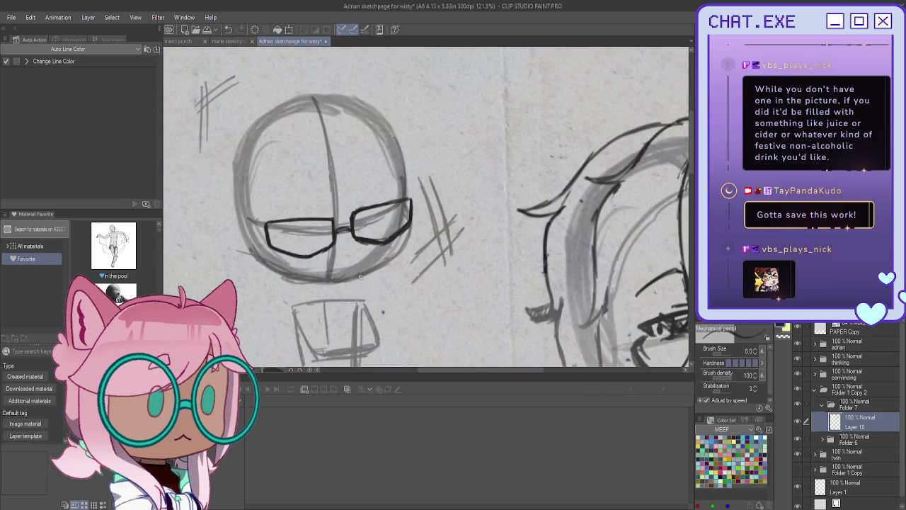
scroll(360, 277, up, 1)
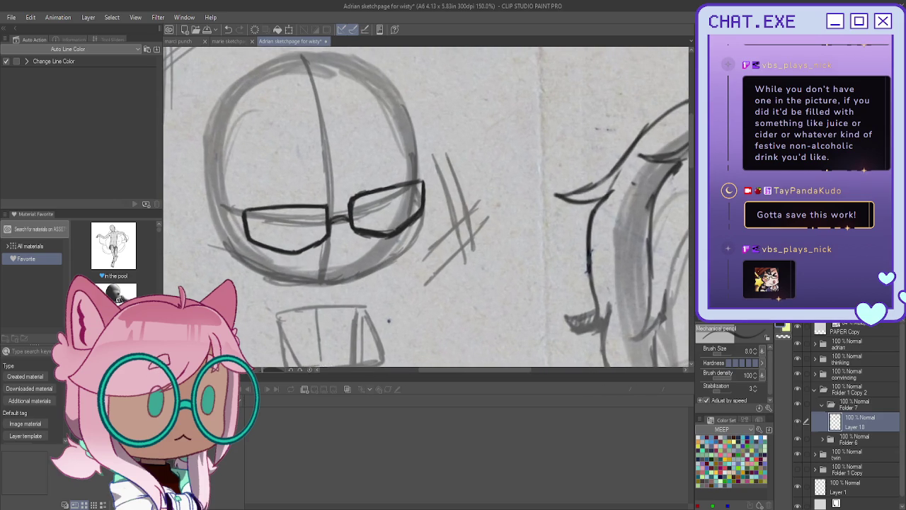
key(h)
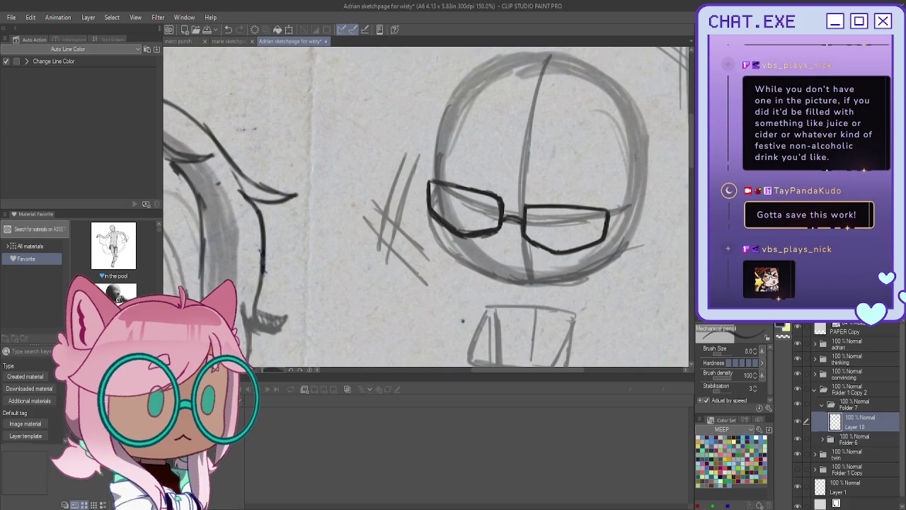
drag(424, 212, 368, 192)
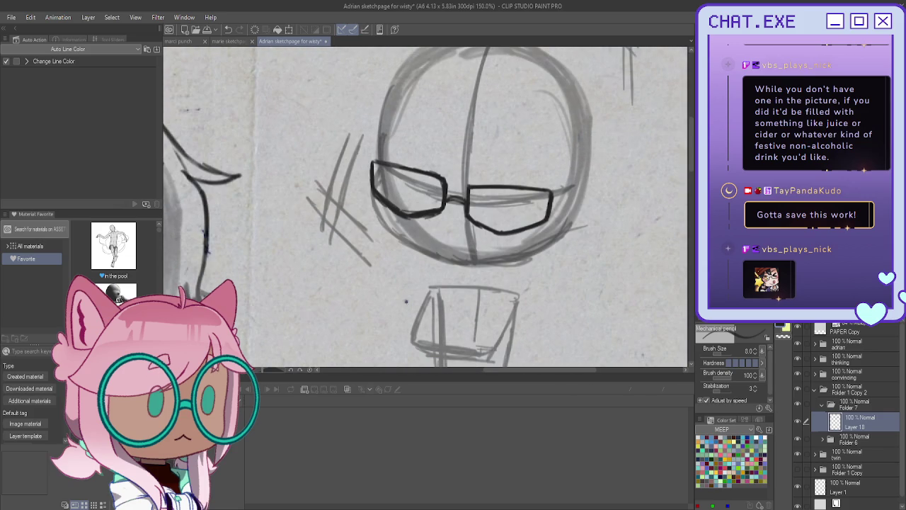
key(ctrl+t)
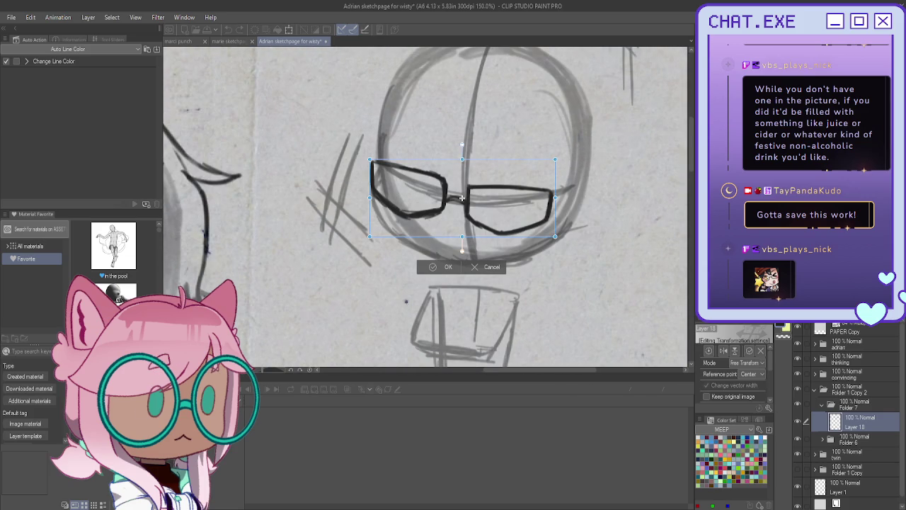
Tilt the glasses slightly counter-clockwise and nudge them up with Free Transform.
drag(551, 154, 539, 121)
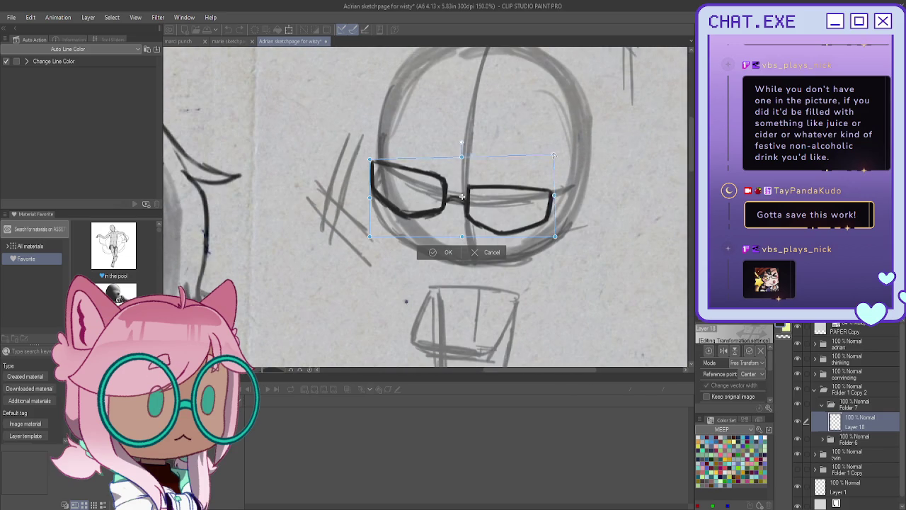
drag(468, 155, 456, 151)
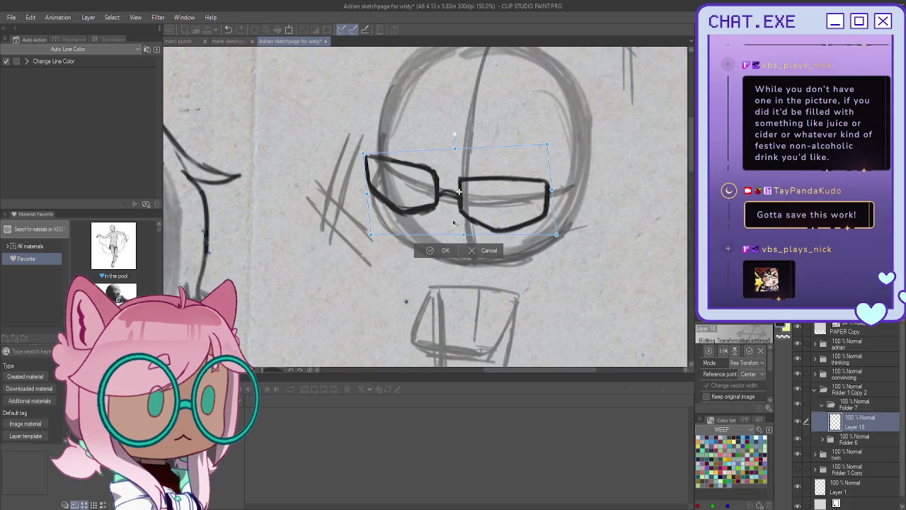
click(443, 250)
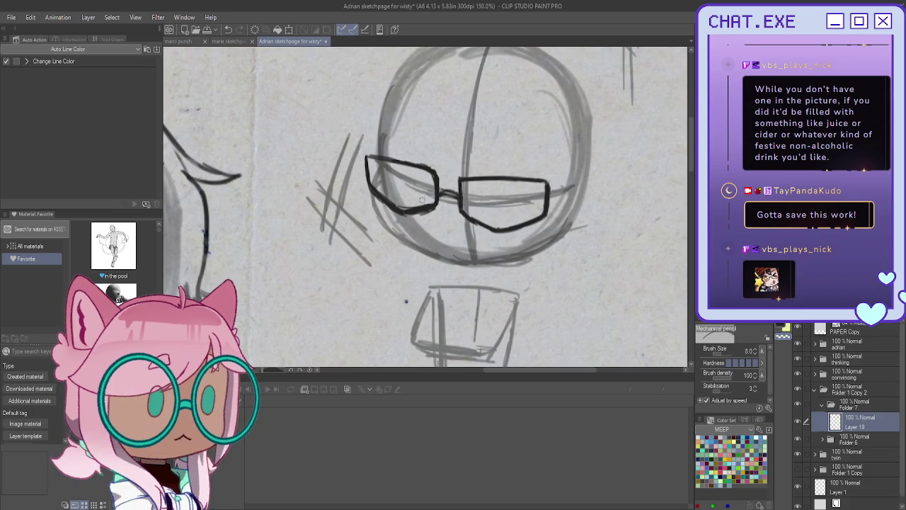
Erase and redraw the left lens's top and bottom edges, thickening its lower-left rim.
mouse_move(383, 190)
mouse_down()
mouse_move(378, 203)
mouse_move(434, 221)
mouse_up()
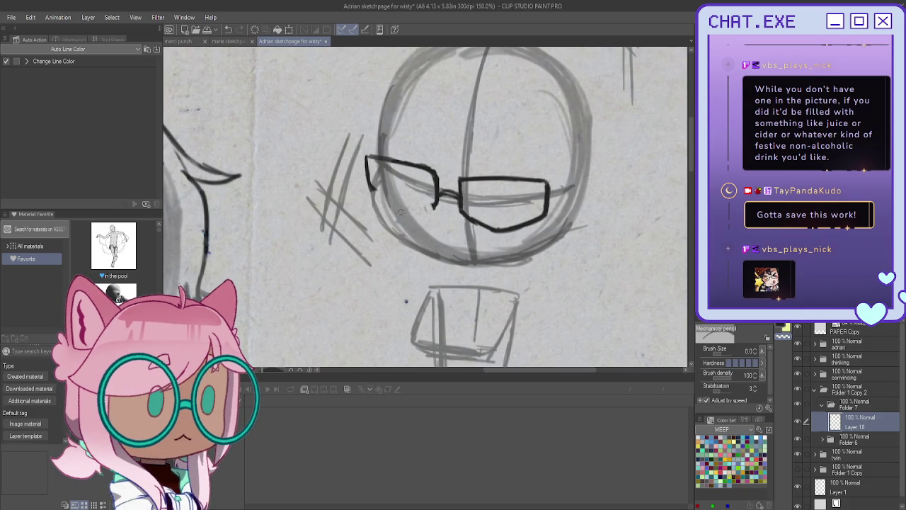
scroll(460, 164, up, 1)
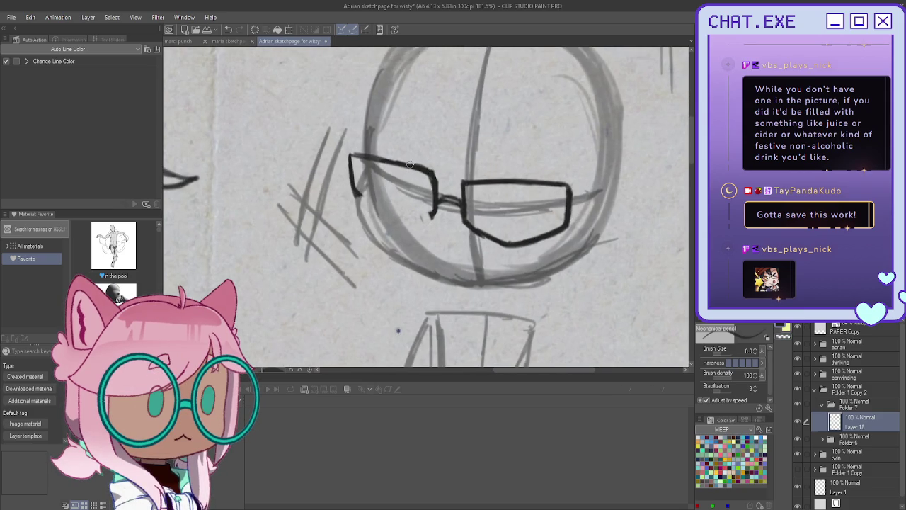
mouse_move(357, 155)
mouse_down()
mouse_move(434, 174)
mouse_move(350, 156)
mouse_up()
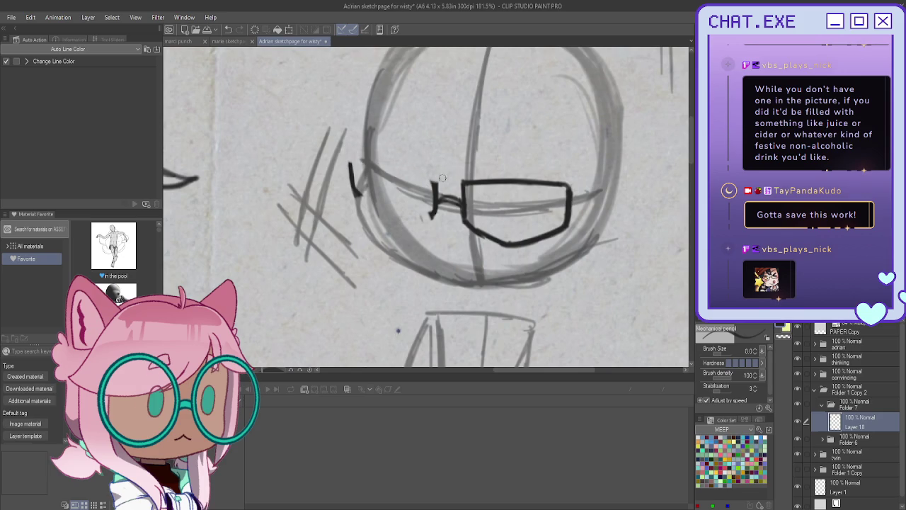
drag(435, 182, 362, 164)
drag(436, 182, 349, 161)
drag(433, 213, 353, 191)
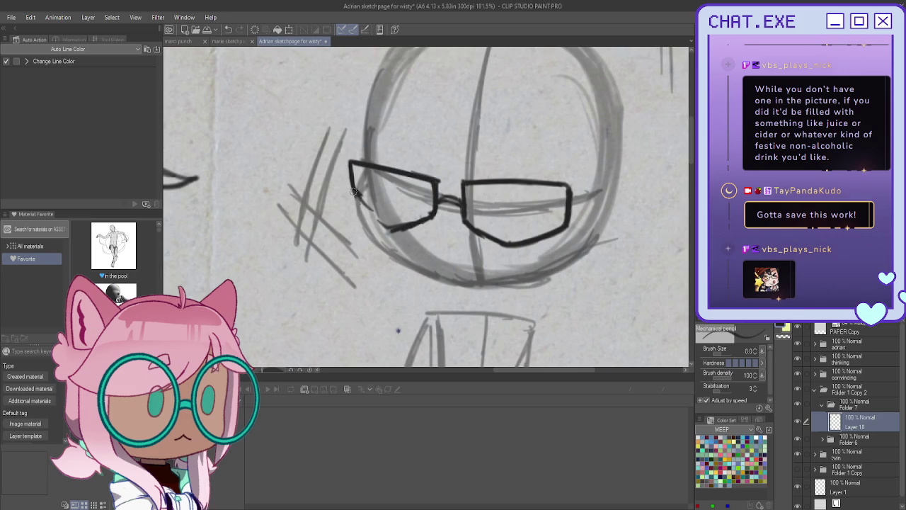
drag(354, 192, 396, 230)
drag(354, 192, 402, 225)
drag(351, 175, 409, 210)
Add a new empty layer, Layer 26, above the glasses layer.
scroll(386, 134, down, 1)
scroll(453, 129, down, 1)
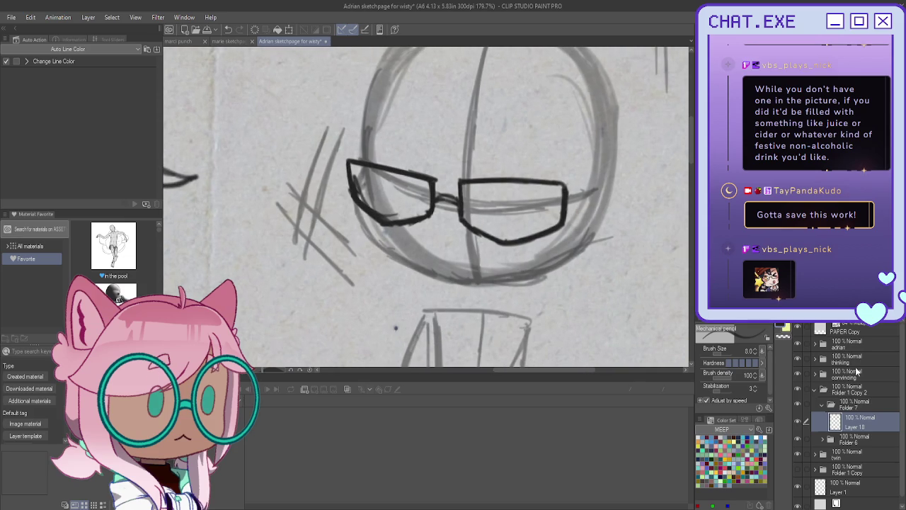
key(ctrl+shift+n)
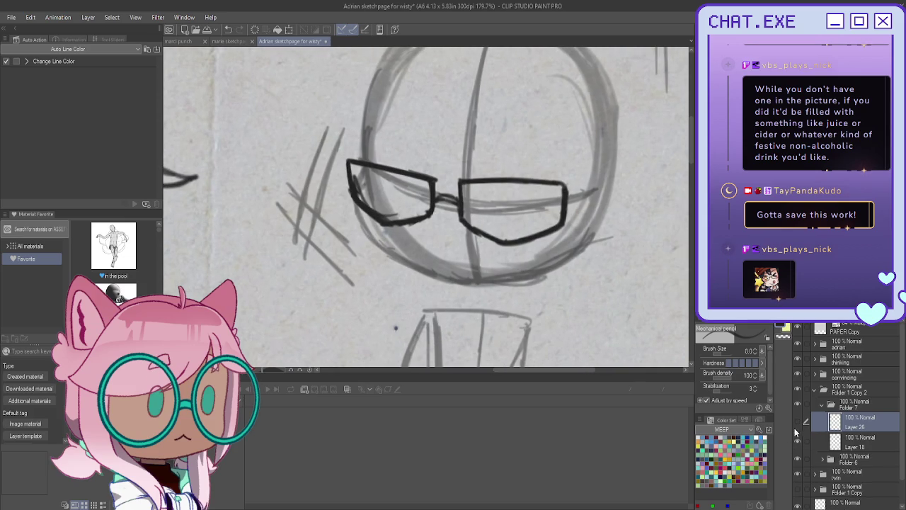
Hide the glasses layer and ink the left face edge and jawline on Layer 26.
drag(795, 440, 797, 440)
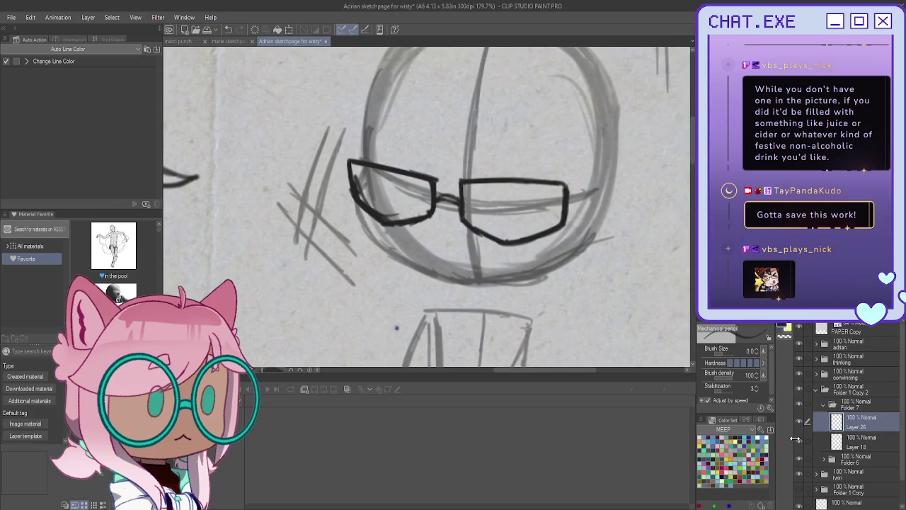
click(798, 444)
mouse_move(368, 96)
mouse_down()
mouse_move(361, 224)
mouse_move(417, 261)
mouse_up()
drag(515, 278, 428, 266)
mouse_move(502, 279)
mouse_down()
mouse_move(542, 271)
mouse_move(496, 277)
mouse_up()
Ink small marks inside the face, undoing the too-long mark, V mark and stray dot.
drag(473, 247, 458, 256)
key(ctrl+z)
key(ctrl+z)
key(ctrl+z)
scroll(449, 242, down, 3)
scroll(453, 213, up, 1)
scroll(457, 186, up, 2)
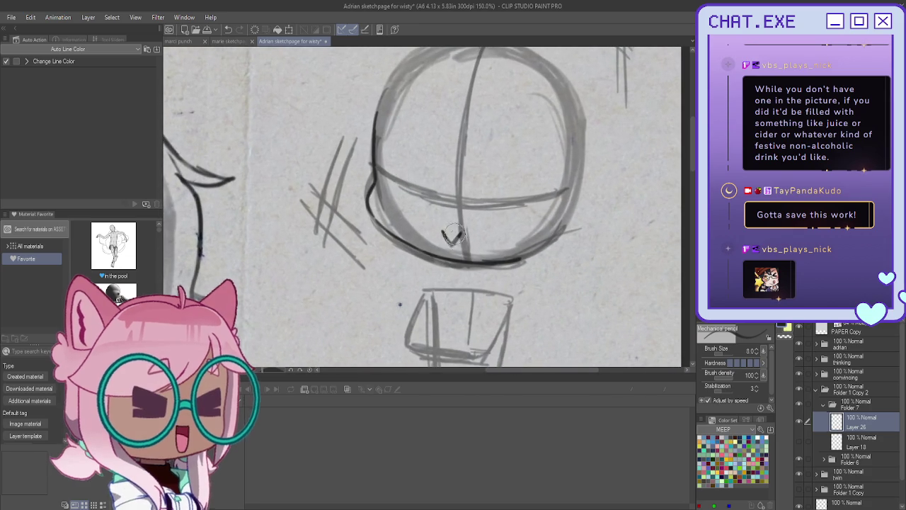
key(ctrl+z)
key(ctrl+z)
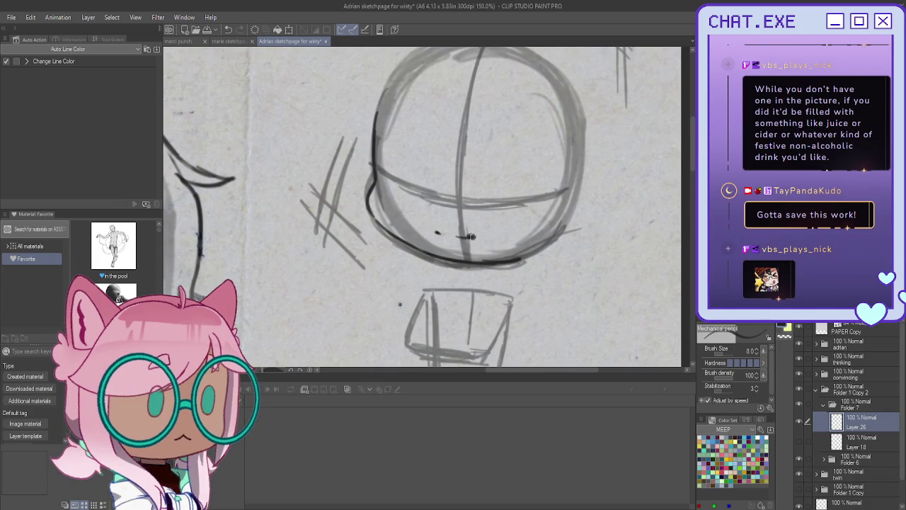
key(ctrl+z)
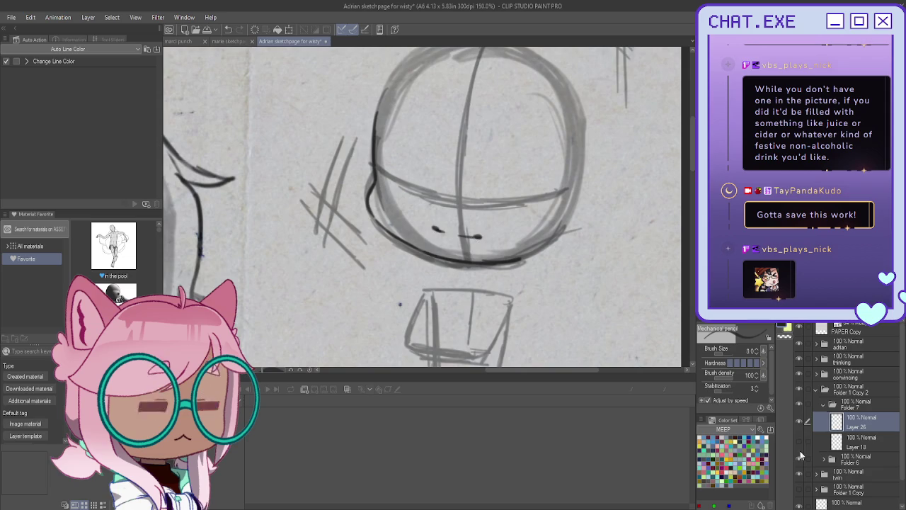
Show the glasses layer again and move the glasses higher on the face.
click(799, 442)
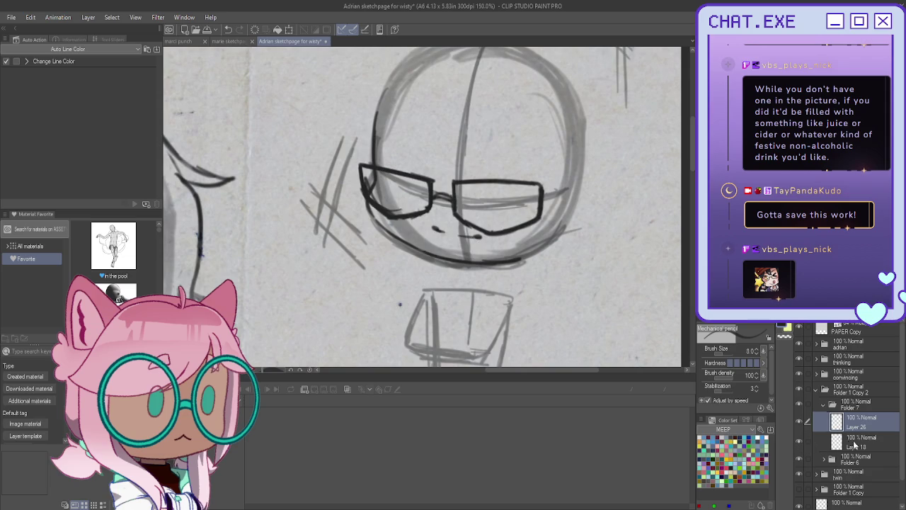
click(855, 443)
key(k)
drag(415, 309, 415, 299)
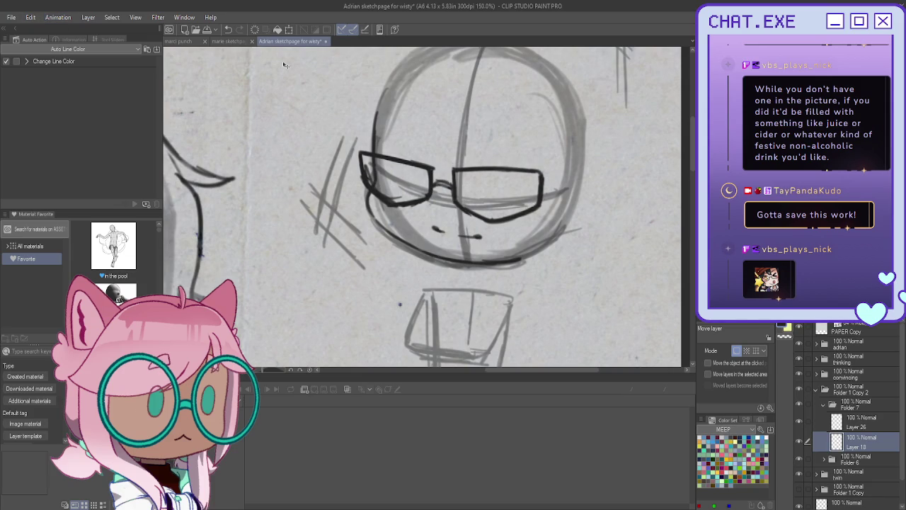
Try warping the glasses and head lines with a size-200 Liquify brush, then undo it.
key(j)
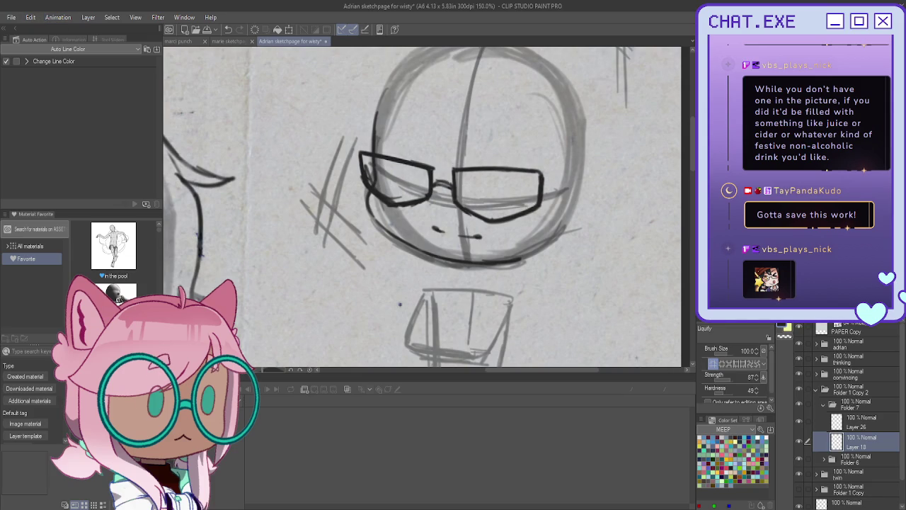
scroll(400, 304, up, 2)
scroll(582, 233, down, 2)
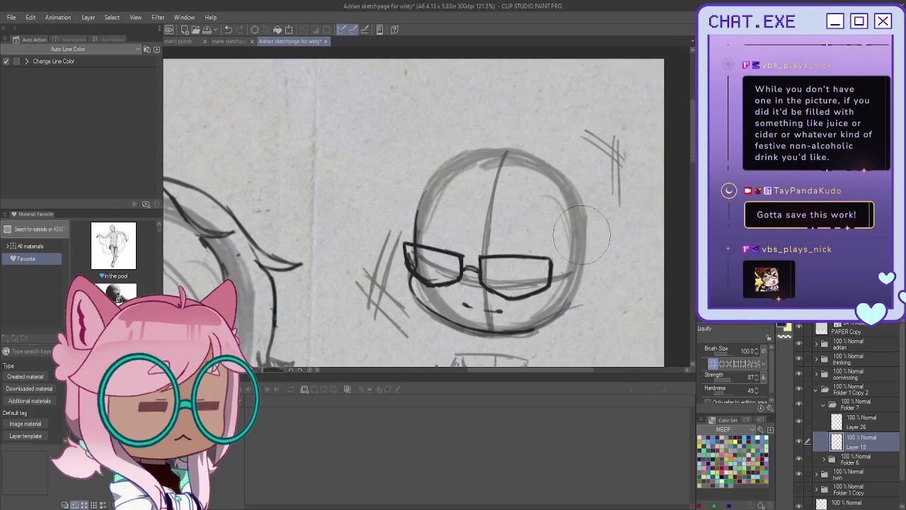
key(bracketright)
key(bracketright)
key(bracketright)
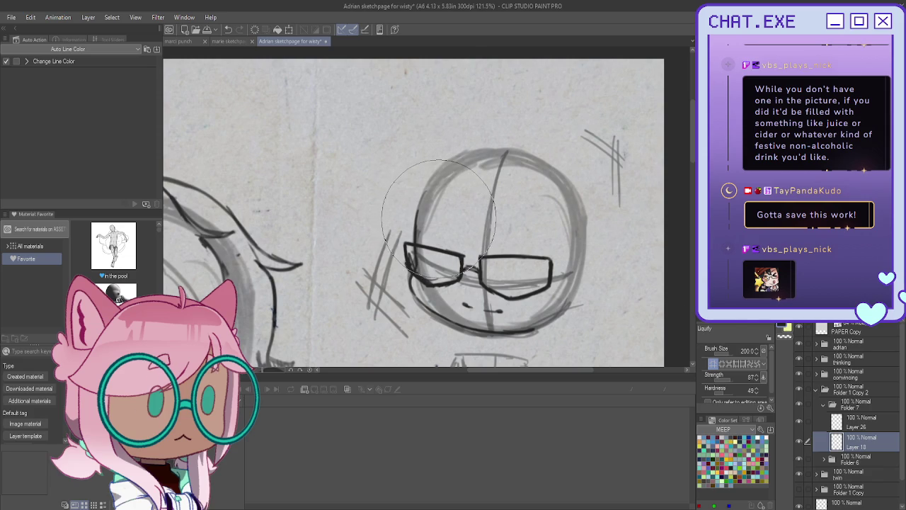
mouse_move(489, 226)
mouse_down()
mouse_move(530, 236)
mouse_move(542, 287)
mouse_move(551, 278)
mouse_up()
mouse_move(394, 261)
mouse_down()
mouse_move(400, 312)
mouse_move(418, 329)
mouse_up()
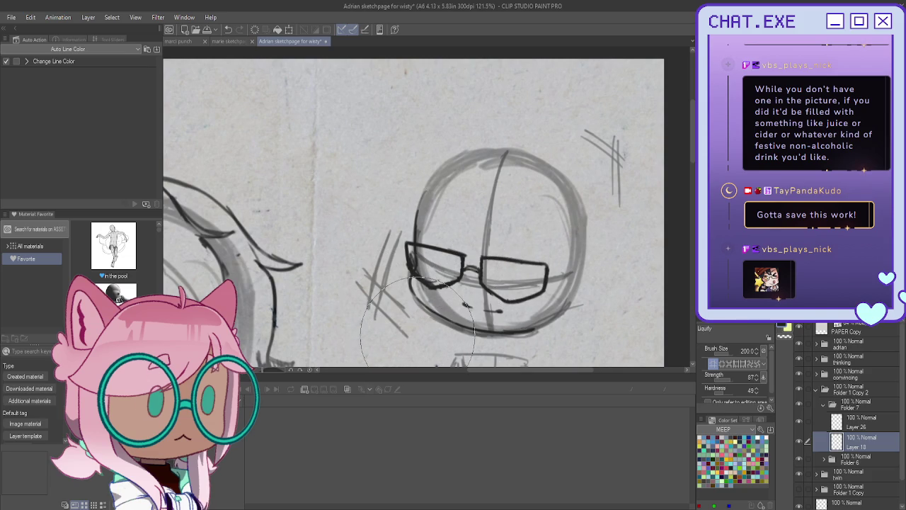
key(ctrl+z)
Shift the glasses slightly, widen them with Free Transform, then make Layer 26 active.
key(k)
drag(443, 303, 455, 300)
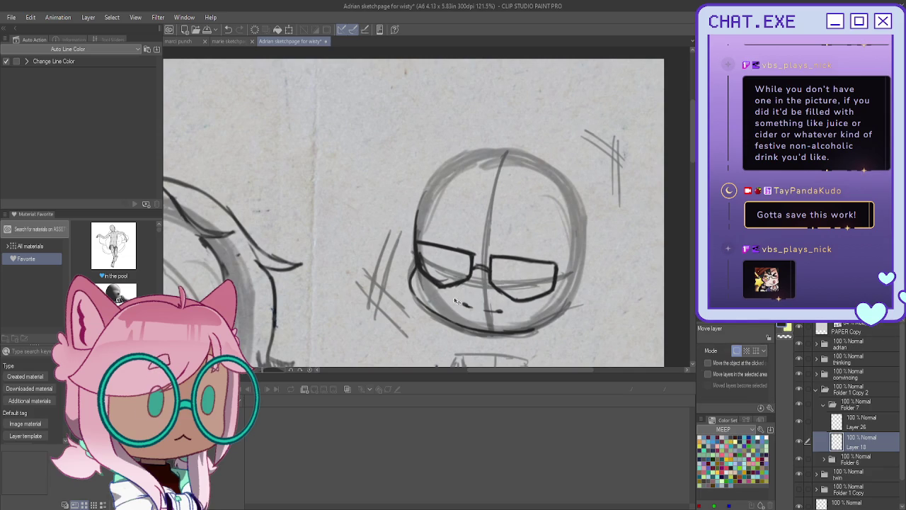
key(ctrl+t)
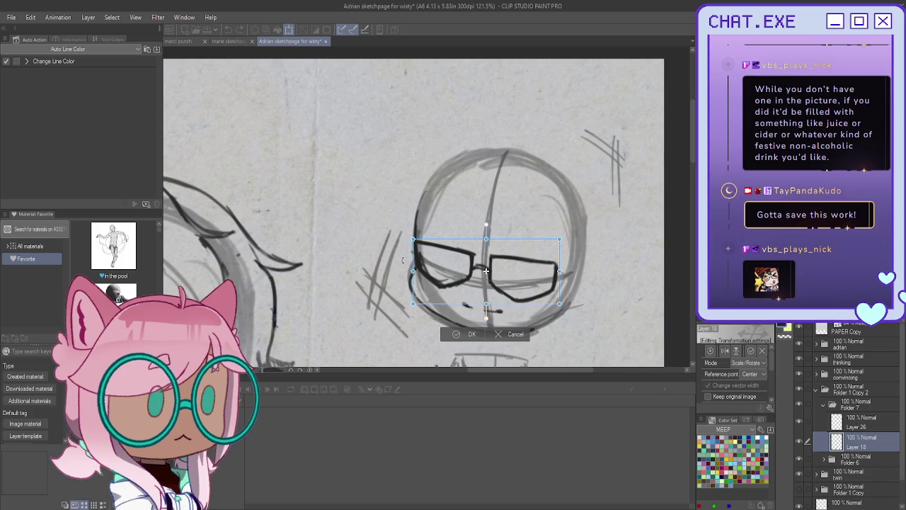
drag(482, 271, 446, 290)
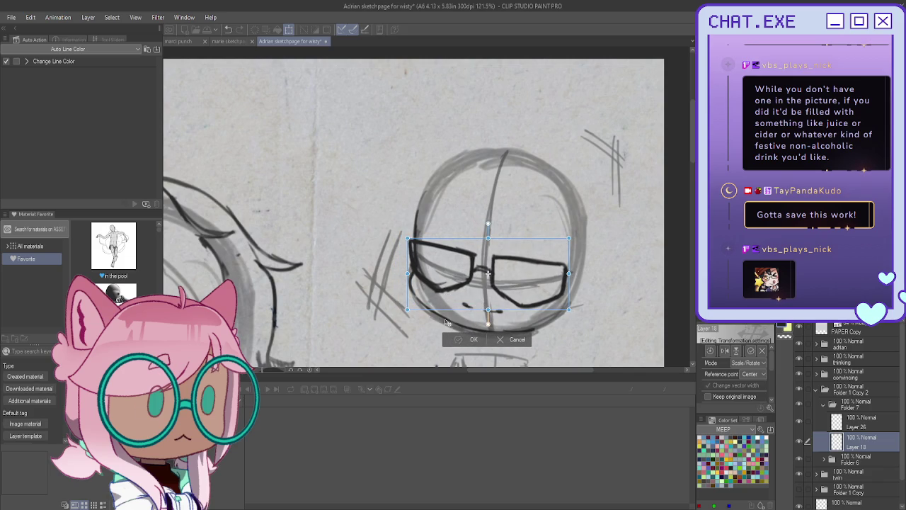
click(472, 339)
click(840, 425)
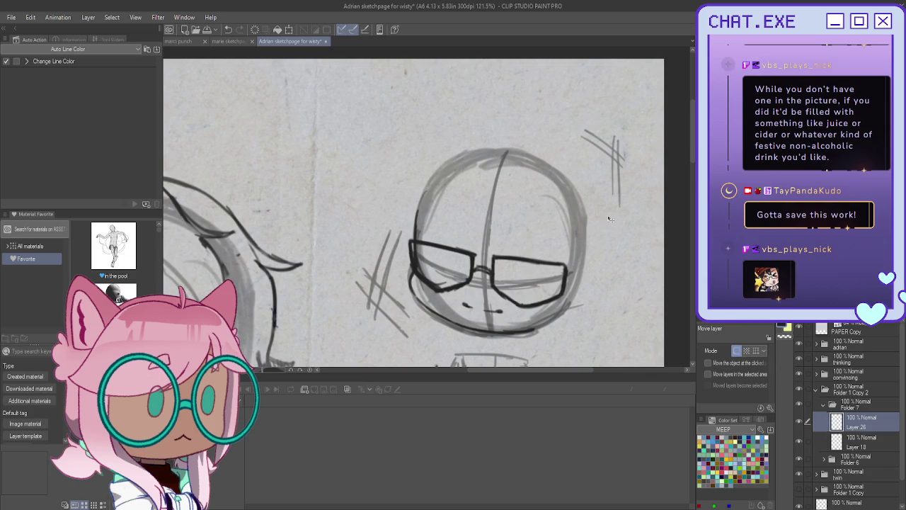
key(p)
scroll(516, 233, up, 1)
Ink the eyebrows above the glasses on Layer 26, undoing one misplaced stroke.
drag(523, 234, 560, 251)
key(ctrl+z)
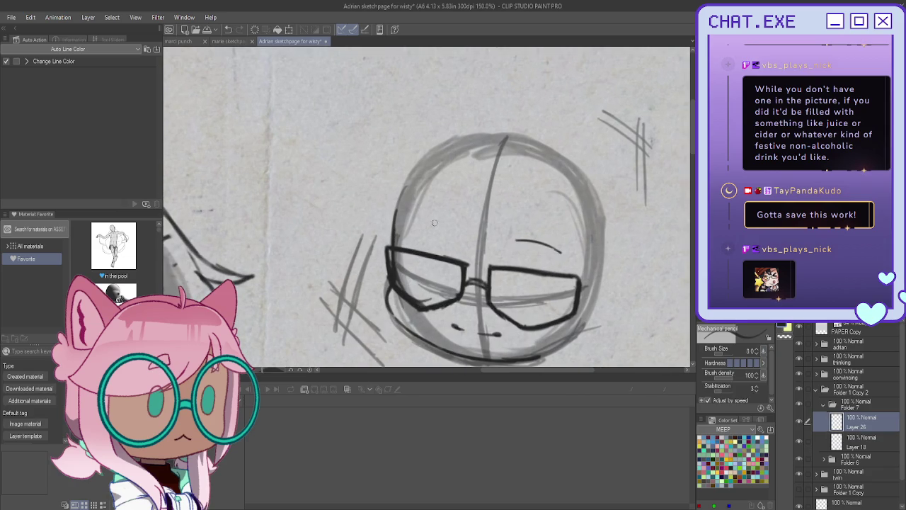
drag(450, 227, 414, 225)
scroll(409, 200, down, 2)
scroll(409, 199, up, 2)
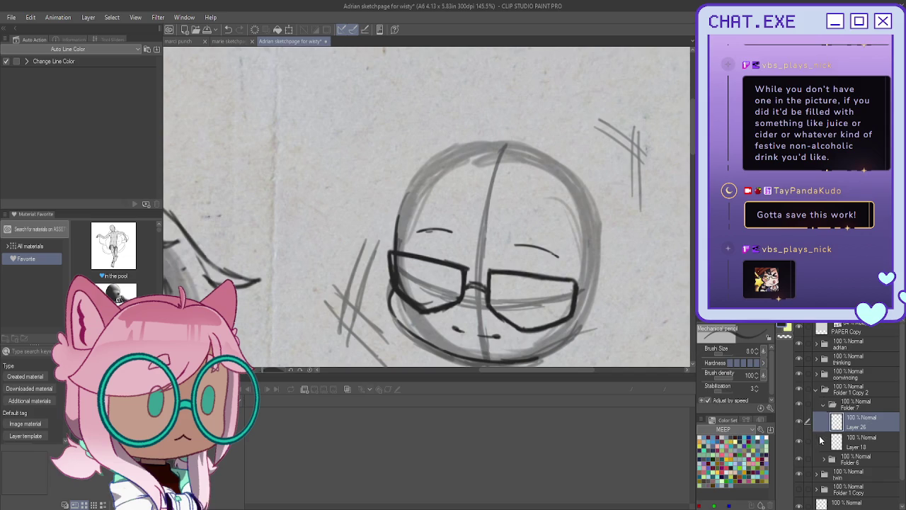
On Layer 17 in Folder 6, sketch the hairline arc across the head's top.
click(829, 456)
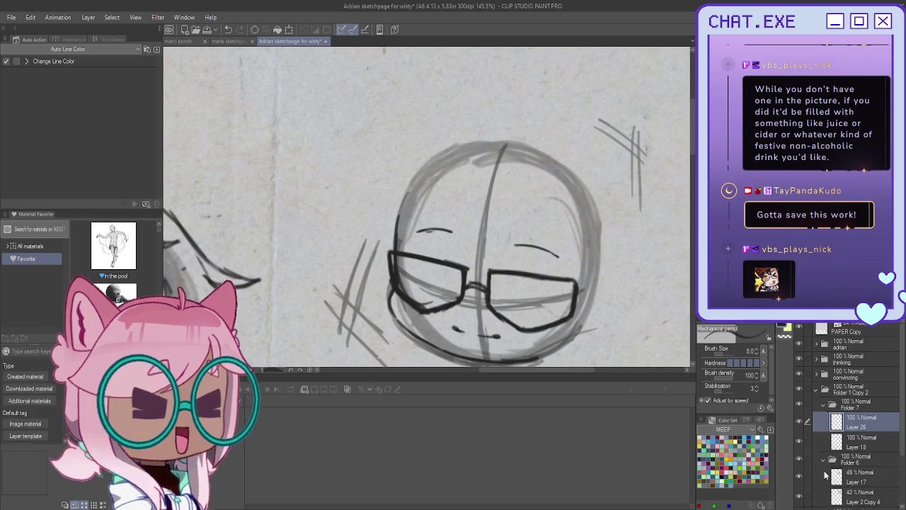
drag(444, 172, 438, 210)
drag(579, 250, 496, 185)
drag(428, 191, 536, 191)
drag(574, 233, 443, 181)
Sketch vertical and horizontal framing guides around the chibi, then add Layer 27 above Layer 26.
scroll(417, 202, down, 3)
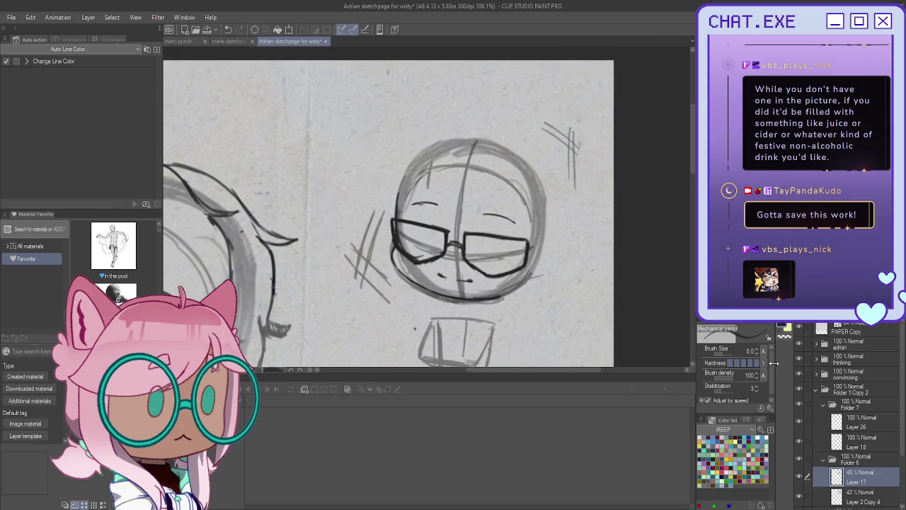
scroll(485, 266, down, 1)
mouse_move(567, 217)
mouse_down()
mouse_move(563, 323)
mouse_move(501, 341)
mouse_up()
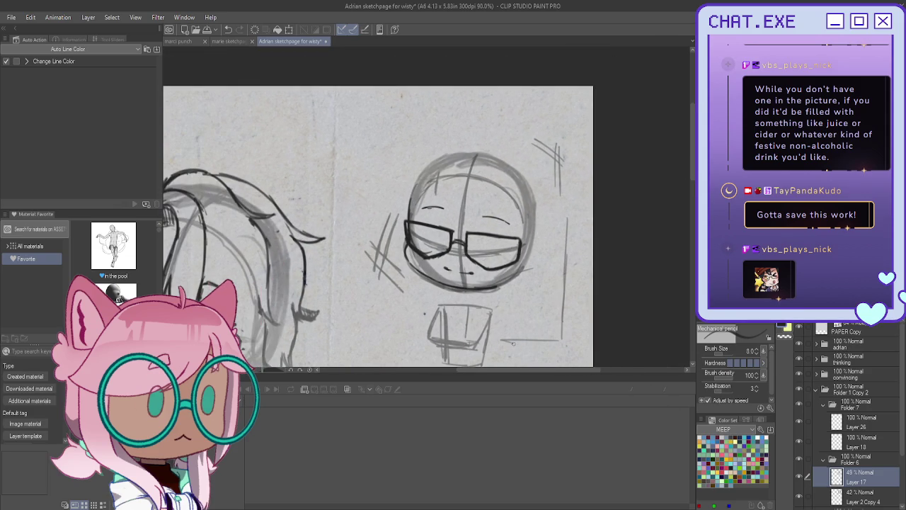
mouse_move(565, 213)
mouse_down()
mouse_move(389, 204)
mouse_move(375, 326)
mouse_move(386, 337)
mouse_move(375, 334)
mouse_up()
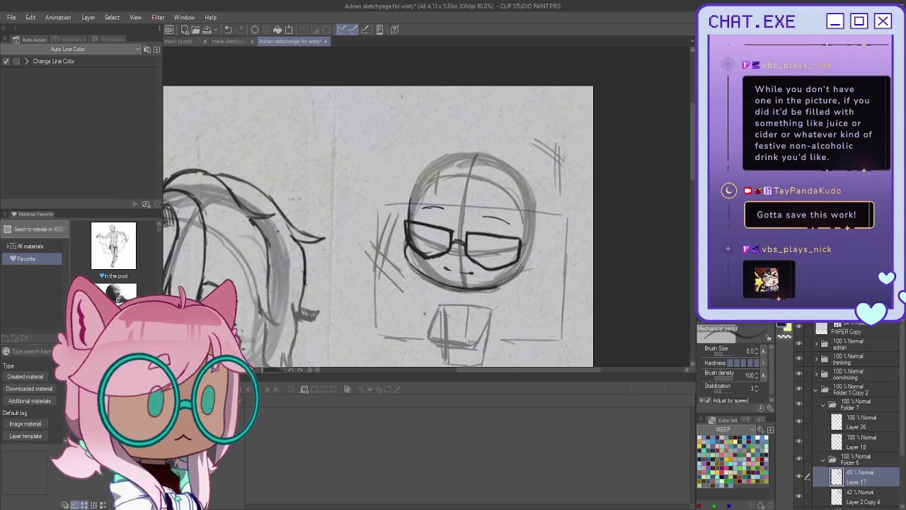
drag(541, 346, 485, 342)
click(850, 426)
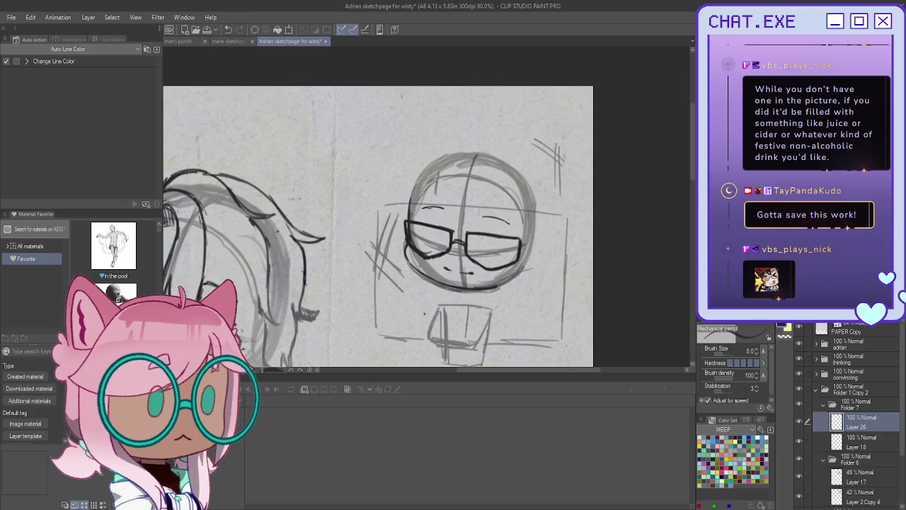
key(ctrl+shift+n)
Ink curved hair strands along the upper-left hairline of the second chibi.
scroll(444, 170, up, 3)
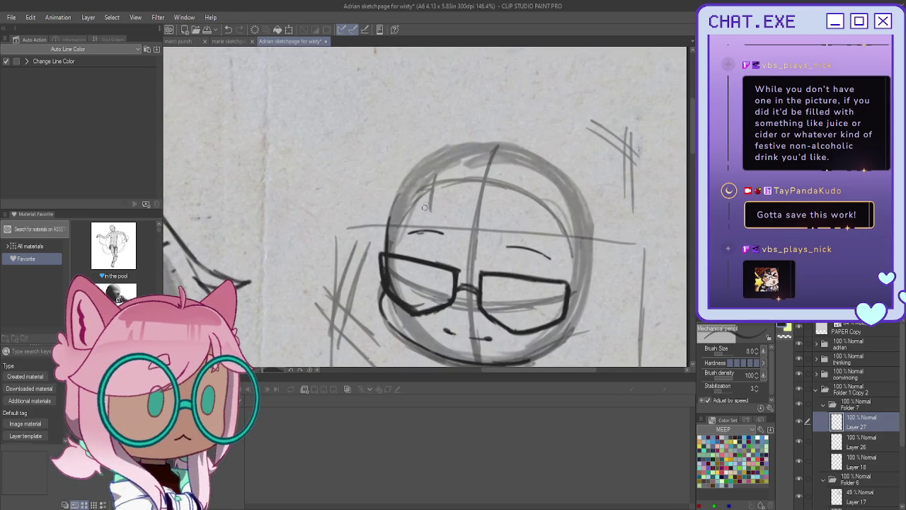
mouse_move(429, 204)
mouse_down()
mouse_move(417, 222)
mouse_move(378, 236)
mouse_up()
mouse_move(401, 206)
mouse_down()
mouse_move(390, 231)
mouse_move(368, 225)
mouse_move(382, 235)
mouse_move(371, 236)
mouse_move(362, 222)
mouse_move(383, 252)
mouse_up()
drag(418, 221, 388, 254)
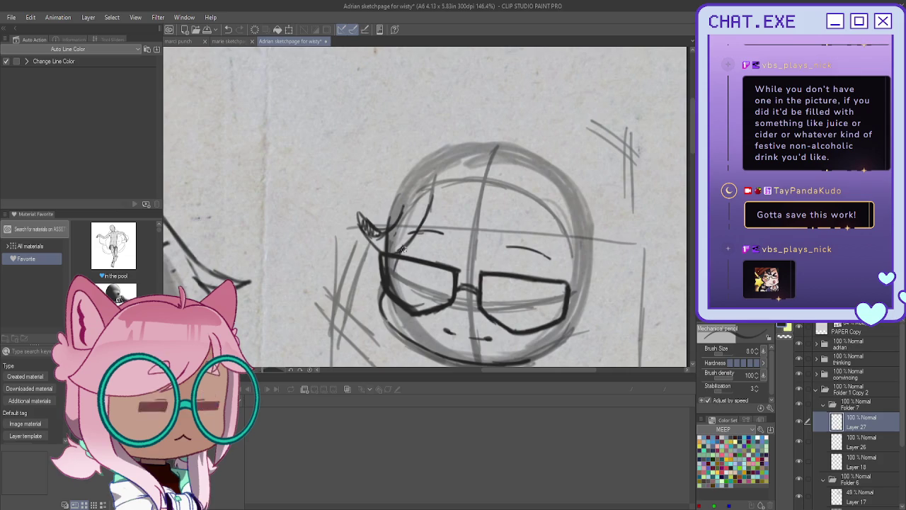
Thicken the left lens's lower-left rim, then bring the whole page into view.
drag(394, 297, 409, 316)
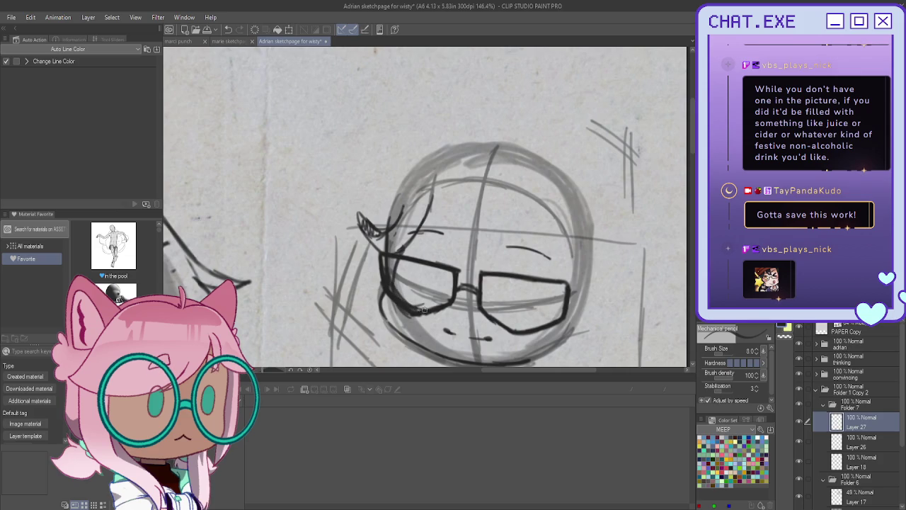
mouse_move(386, 280)
mouse_down()
mouse_move(423, 311)
mouse_move(411, 323)
mouse_move(395, 317)
mouse_up()
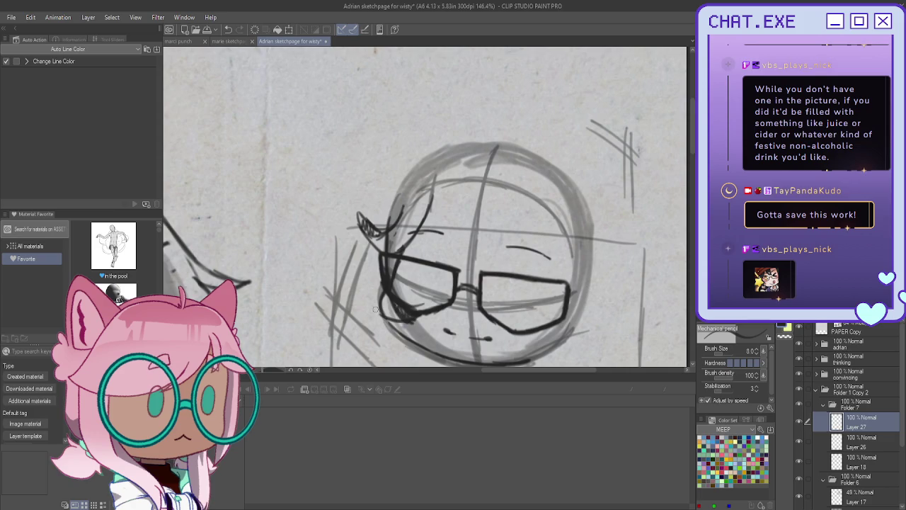
mouse_move(398, 320)
mouse_down()
mouse_move(375, 303)
mouse_move(365, 313)
mouse_up()
scroll(364, 262, down, 1)
scroll(365, 269, down, 1)
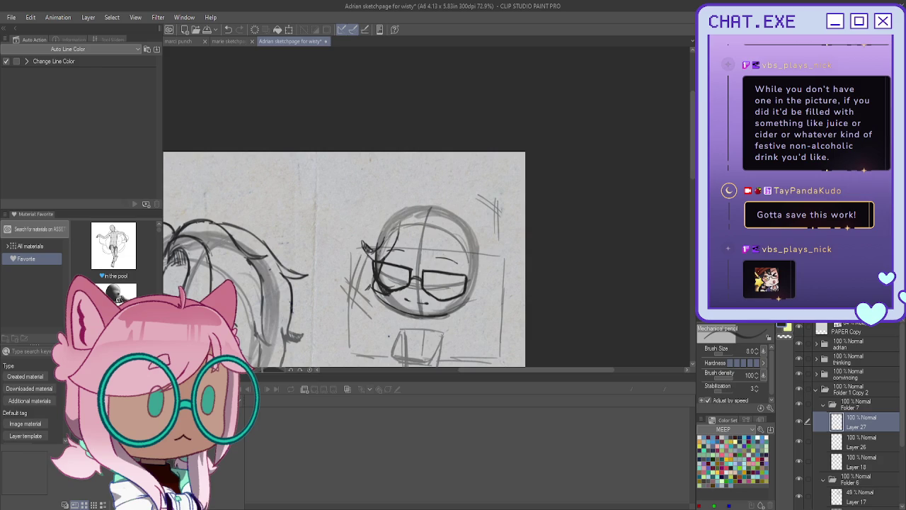
drag(364, 269, 474, 170)
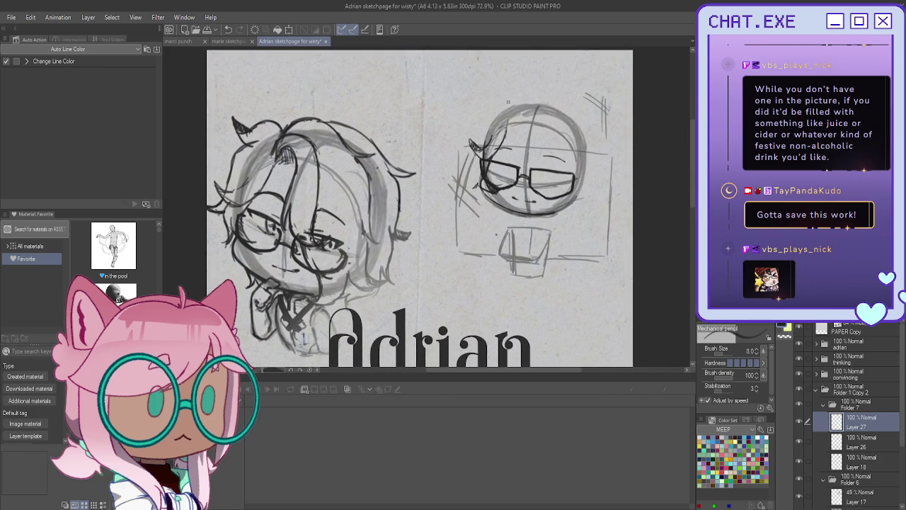
Ink a hair tuft at the head's top and strands along its left edge.
mouse_move(487, 106)
mouse_down()
mouse_move(467, 104)
mouse_move(466, 117)
mouse_move(480, 122)
mouse_up()
key(ctrl+z)
drag(482, 109, 502, 105)
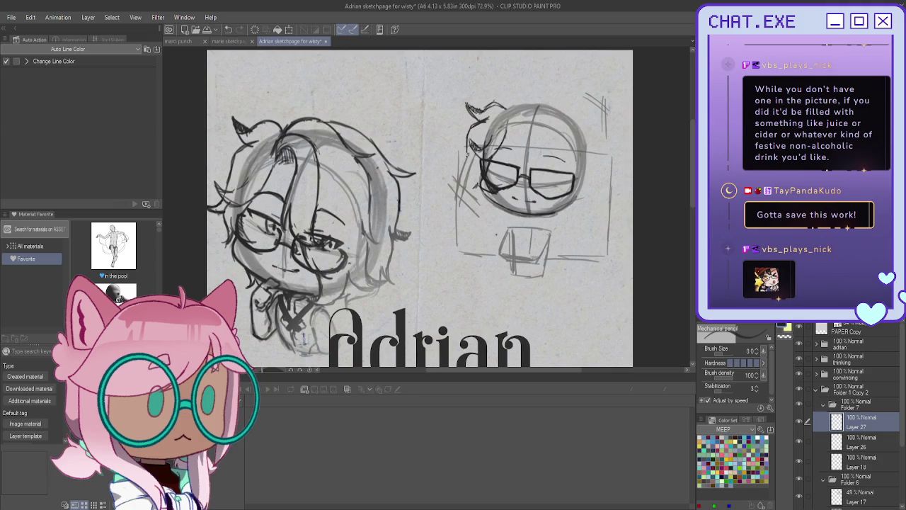
drag(467, 156, 456, 164)
drag(466, 162, 450, 172)
drag(476, 158, 464, 196)
key(ctrl+z)
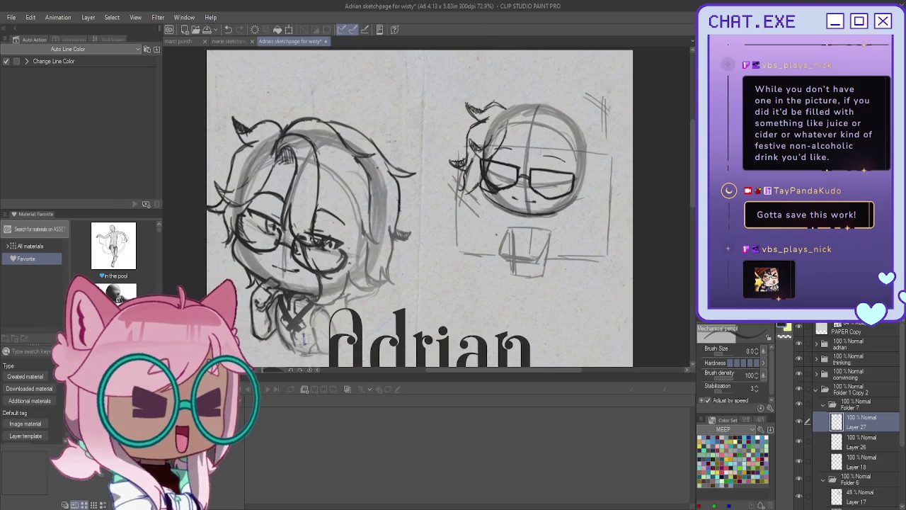
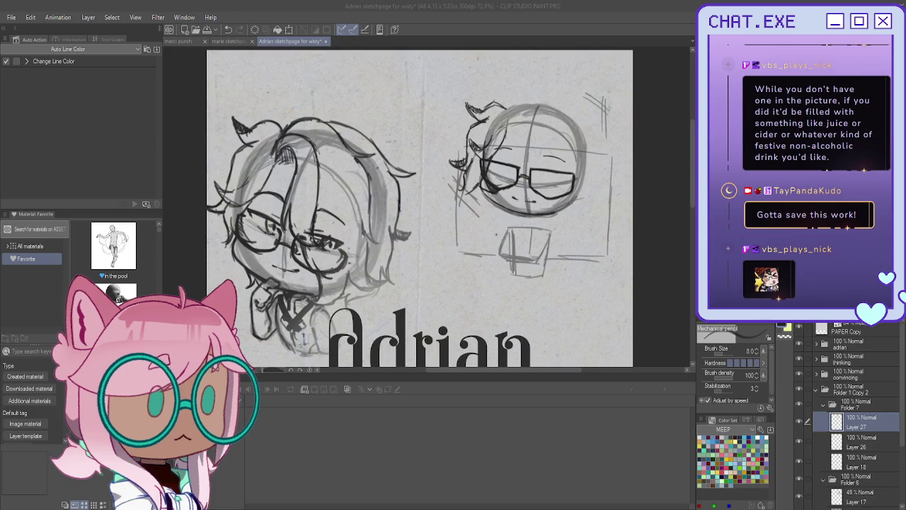
Sketch hair strands over the right chibi's head and darken its right eye behind the glasses.
drag(462, 181, 456, 192)
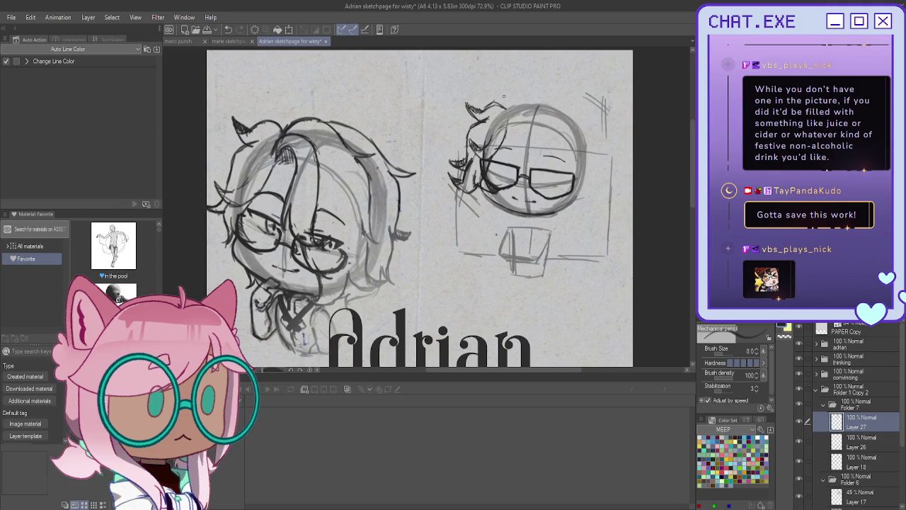
scroll(495, 205, up, 2)
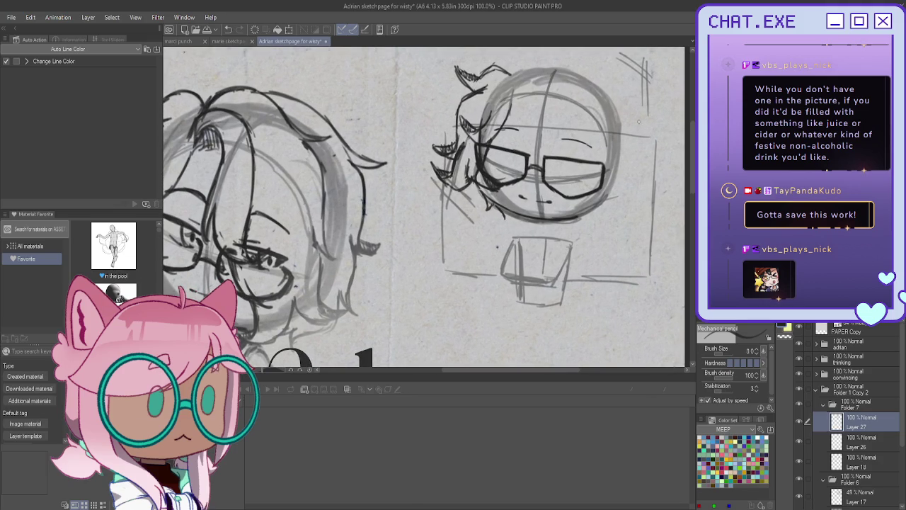
scroll(425, 205, up, 2)
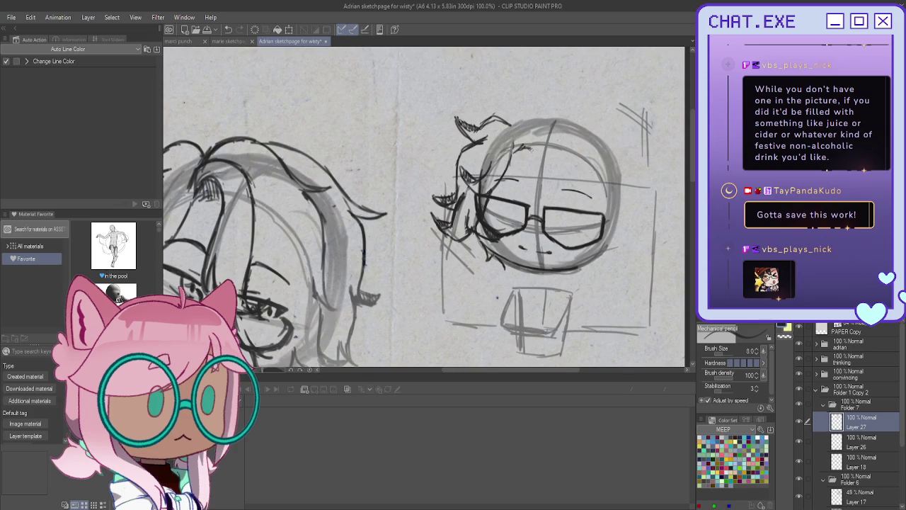
mouse_move(511, 150)
mouse_down()
mouse_move(525, 135)
mouse_move(541, 163)
mouse_move(539, 217)
mouse_up()
drag(546, 126, 566, 189)
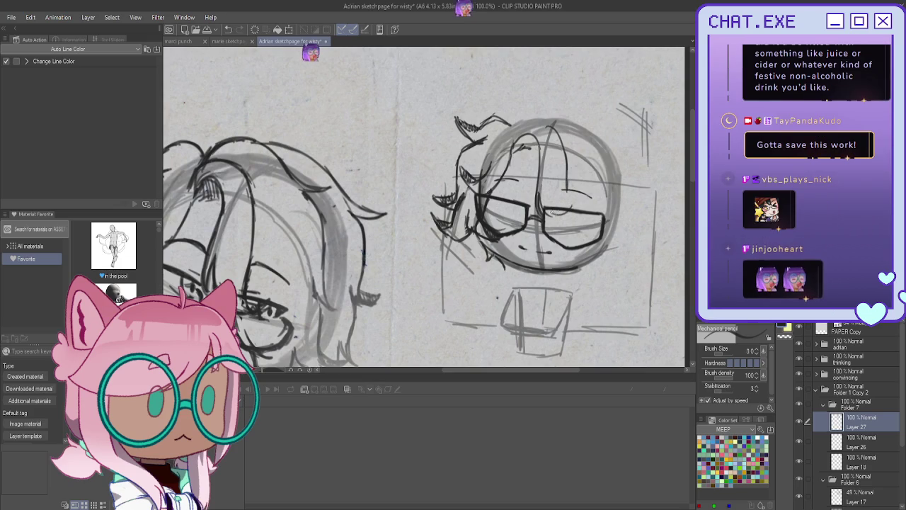
mouse_move(570, 207)
mouse_down()
mouse_move(575, 197)
mouse_move(555, 204)
mouse_up()
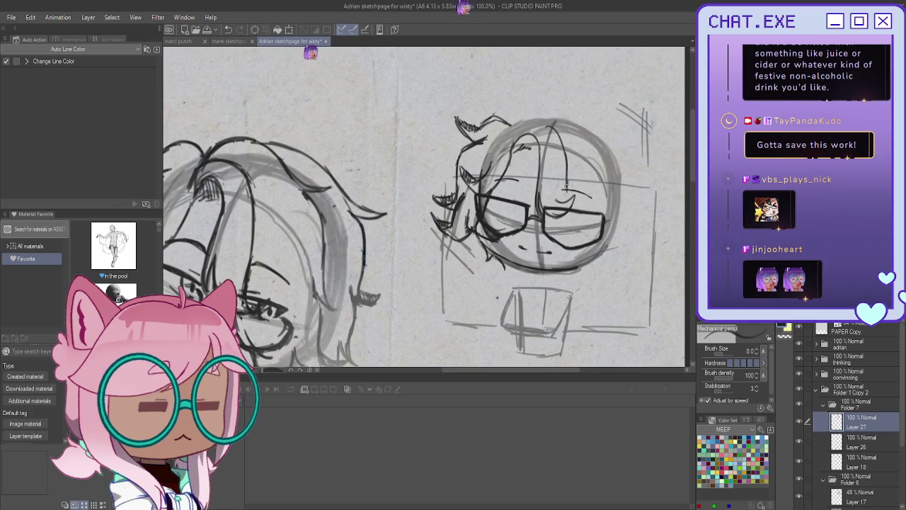
mouse_move(571, 199)
mouse_down()
mouse_move(558, 208)
mouse_move(552, 200)
mouse_up()
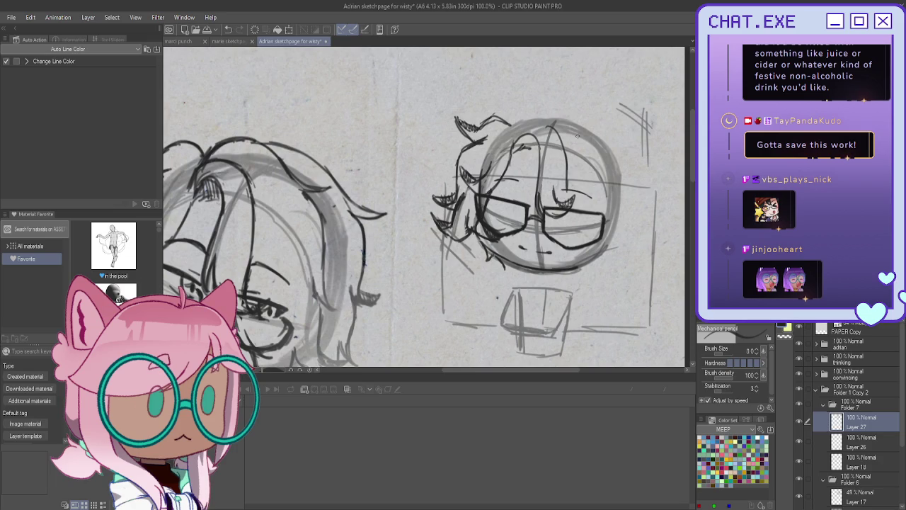
scroll(576, 137, down, 1)
Redraw the right chibi's hair strands across the top and down the right side.
scroll(525, 107, down, 1)
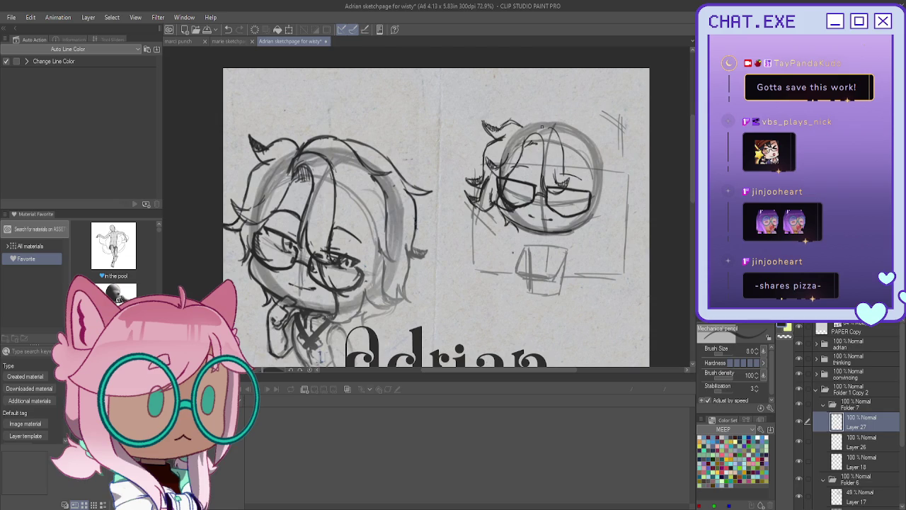
mouse_move(539, 133)
mouse_down()
mouse_move(535, 145)
mouse_move(519, 141)
mouse_up()
mouse_move(535, 121)
mouse_down()
mouse_move(527, 140)
mouse_move(558, 135)
mouse_move(564, 177)
mouse_up()
key(ctrl+z)
key(ctrl+z)
drag(560, 142, 556, 184)
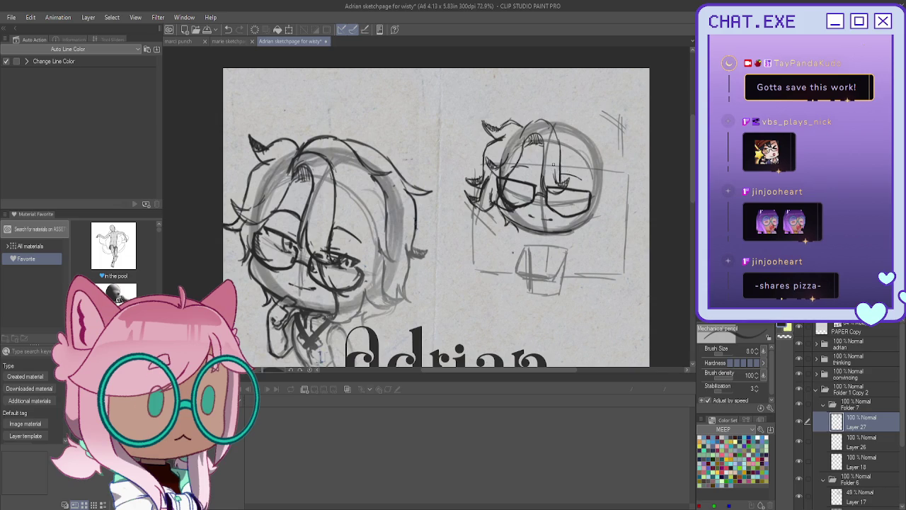
mouse_move(520, 137)
mouse_down()
mouse_move(529, 112)
mouse_move(571, 135)
mouse_move(585, 177)
mouse_up()
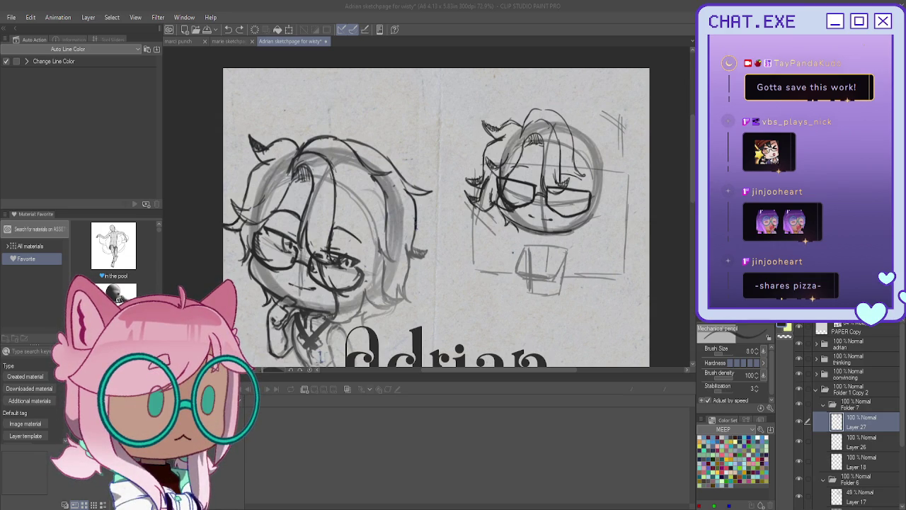
Add eyelashes, a hair-top arc, a right-edge strand, and chin, jaw and cheek lines, then save.
drag(585, 172, 567, 177)
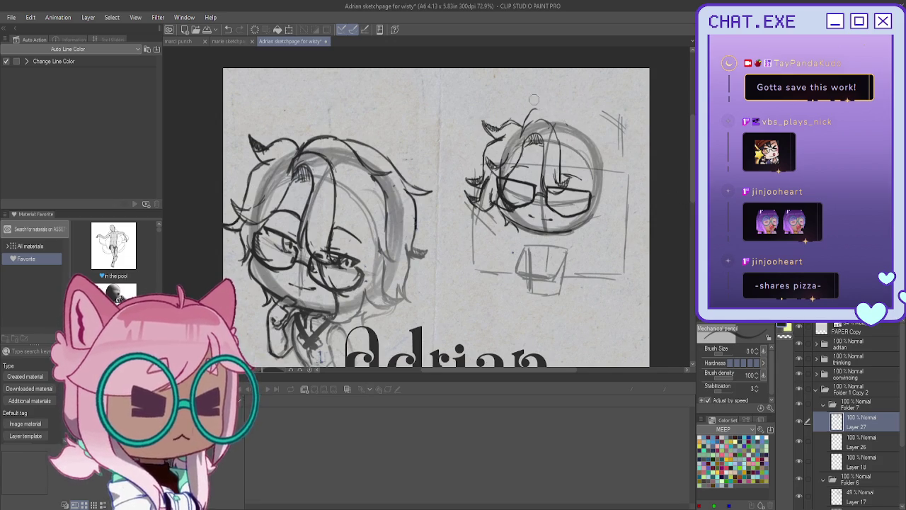
mouse_move(530, 110)
mouse_down()
mouse_move(559, 112)
mouse_move(587, 147)
mouse_up()
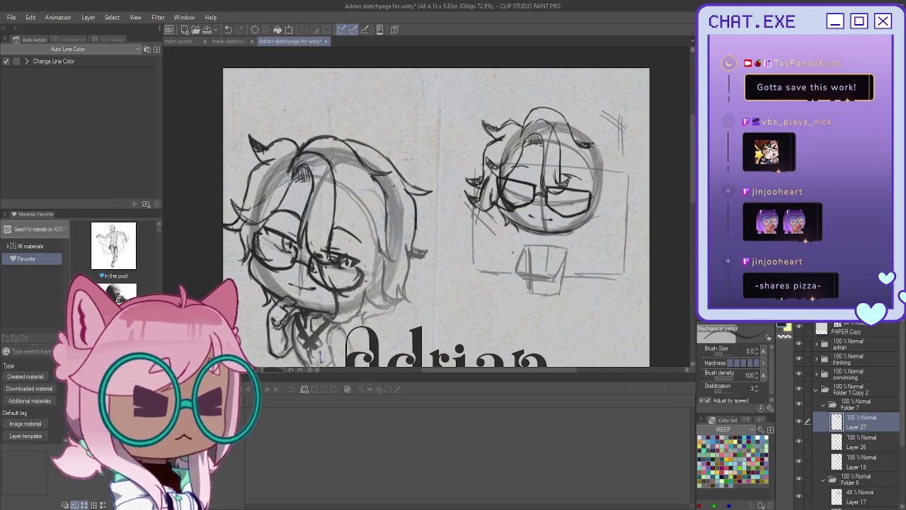
mouse_move(576, 145)
mouse_down()
mouse_move(591, 147)
mouse_move(586, 164)
mouse_move(601, 195)
mouse_move(594, 187)
mouse_move(587, 222)
mouse_move(603, 216)
mouse_move(578, 211)
mouse_up()
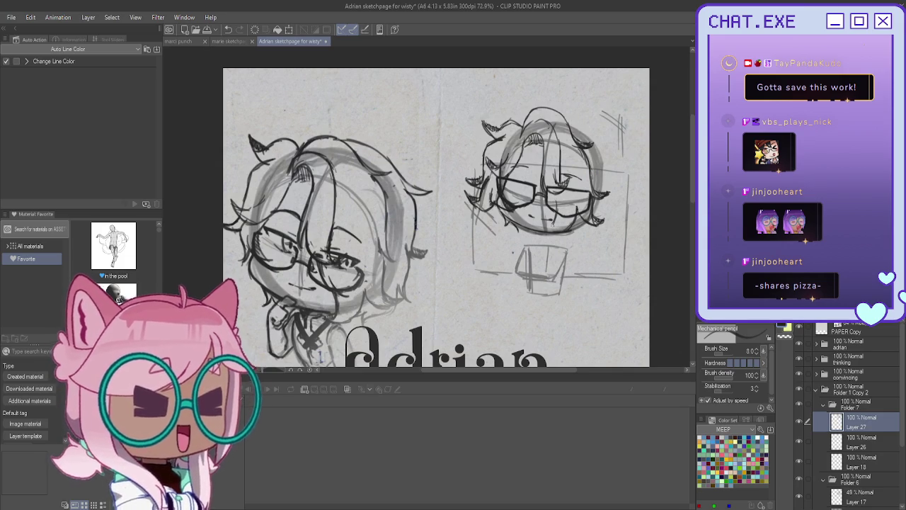
drag(576, 213, 546, 236)
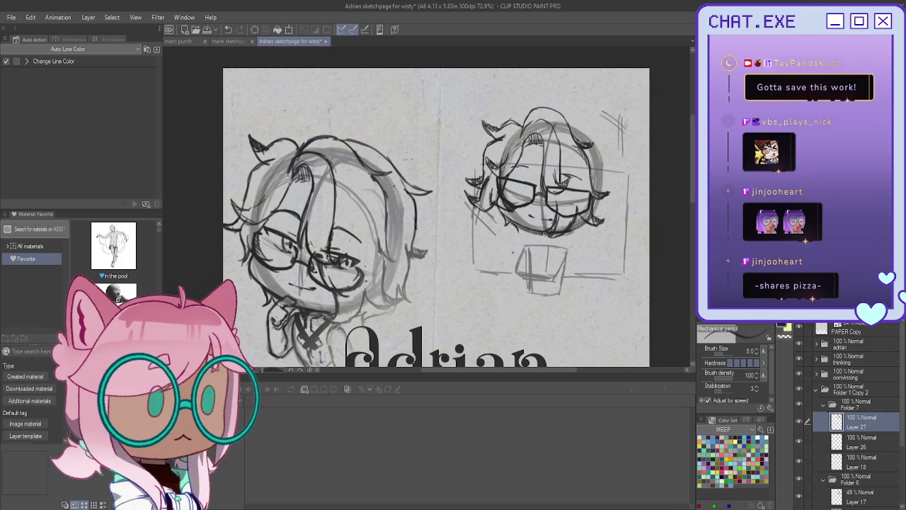
drag(564, 211, 557, 218)
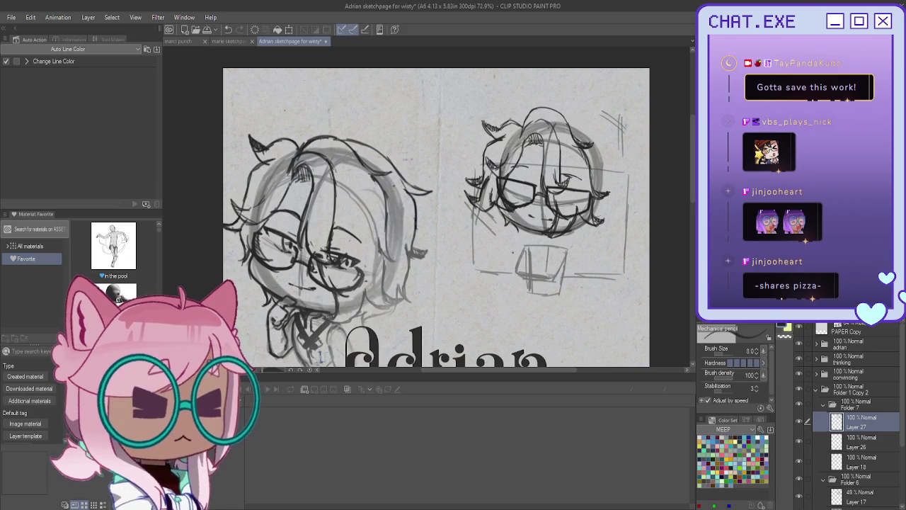
key(ctrl+s)
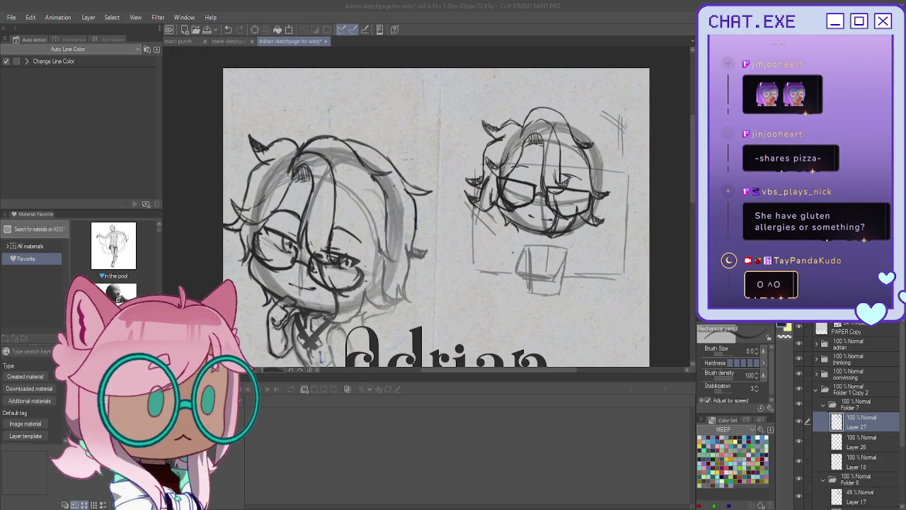
Undo the rejected hair strokes and redraw wavy strands down the head's right side.
mouse_move(556, 112)
mouse_down()
mouse_move(589, 121)
mouse_move(617, 167)
mouse_move(630, 167)
mouse_move(620, 208)
mouse_move(631, 217)
mouse_move(614, 217)
mouse_move(614, 232)
mouse_up()
key(ctrl+z)
key(ctrl+z)
key(ctrl+z)
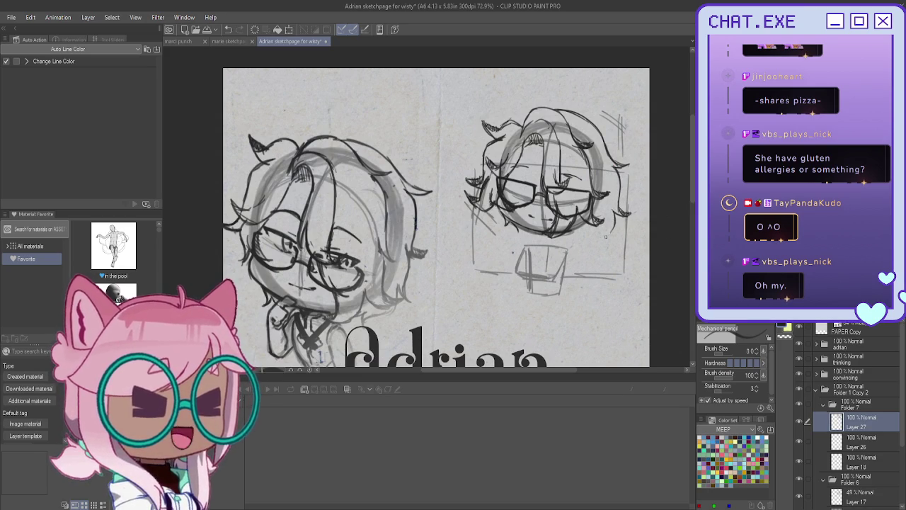
key(ctrl+z)
key(ctrl+z)
key(ctrl+z)
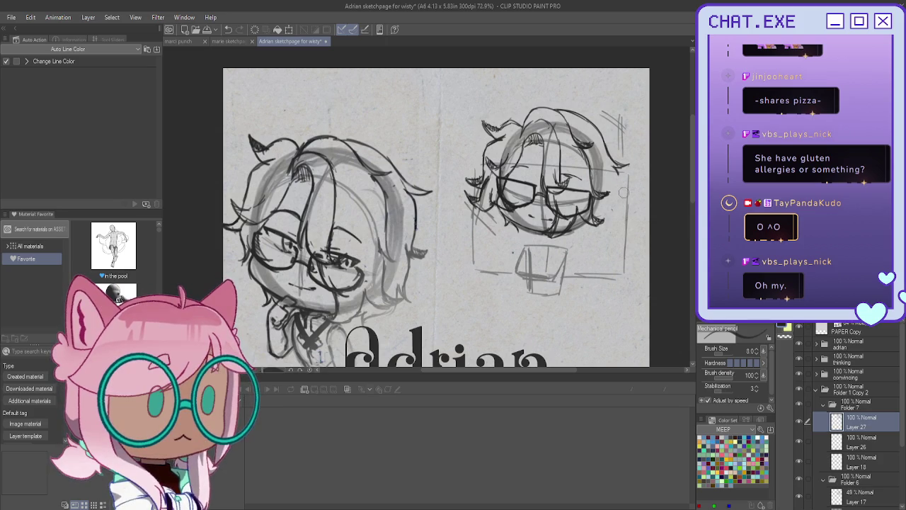
drag(618, 173, 616, 208)
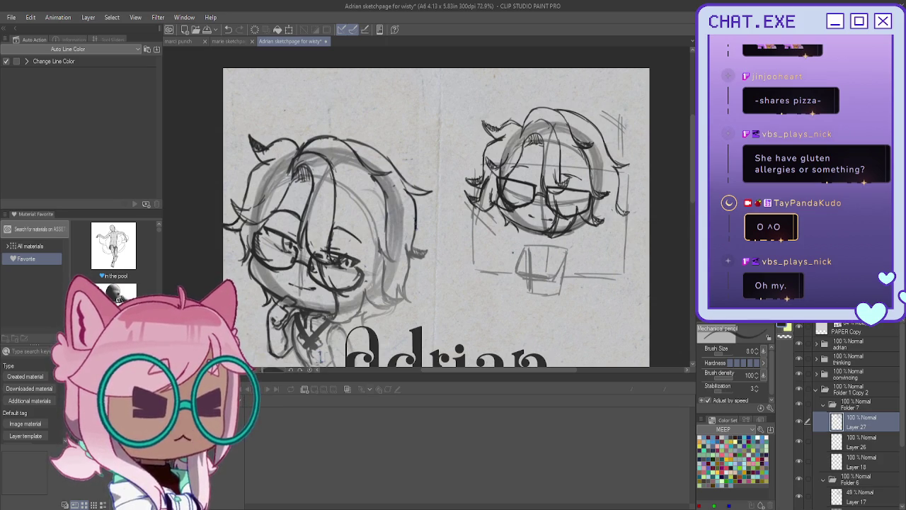
drag(607, 204, 588, 246)
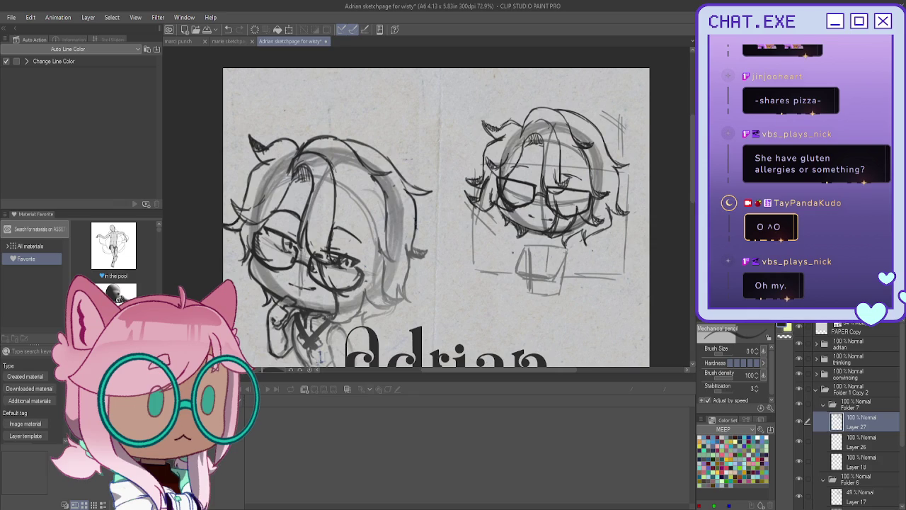
On a new Layer 28, sketch the collar curve under the right chibi's chin.
key(ctrl+shift+n)
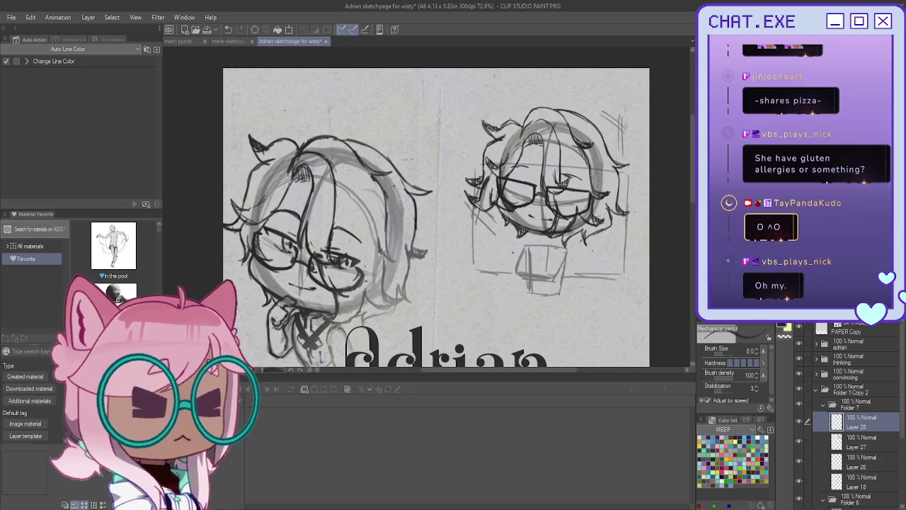
scroll(558, 250, up, 2)
scroll(558, 249, up, 2)
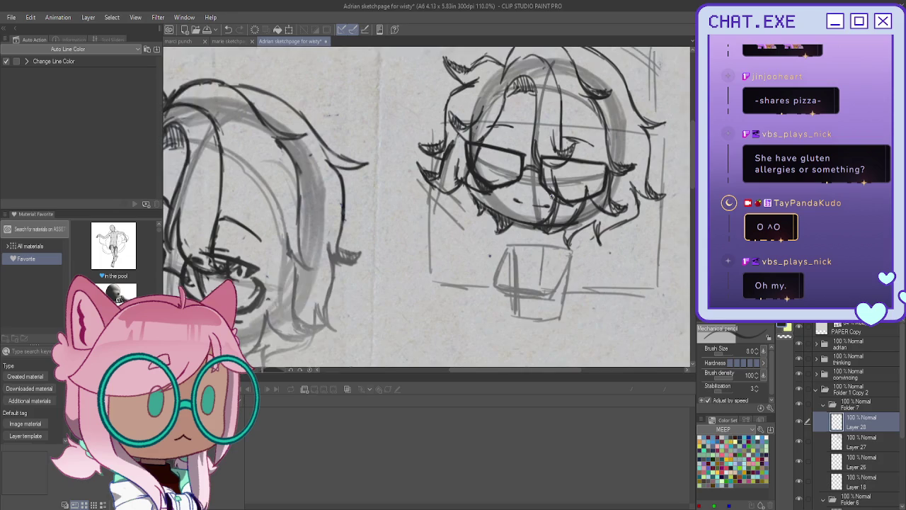
scroll(551, 198, up, 1)
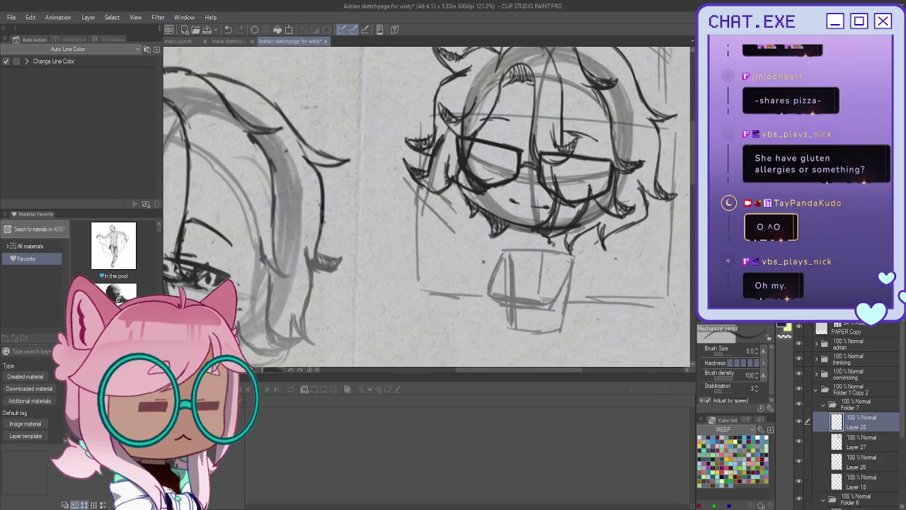
mouse_move(567, 254)
mouse_down()
mouse_move(570, 292)
mouse_move(549, 310)
mouse_up()
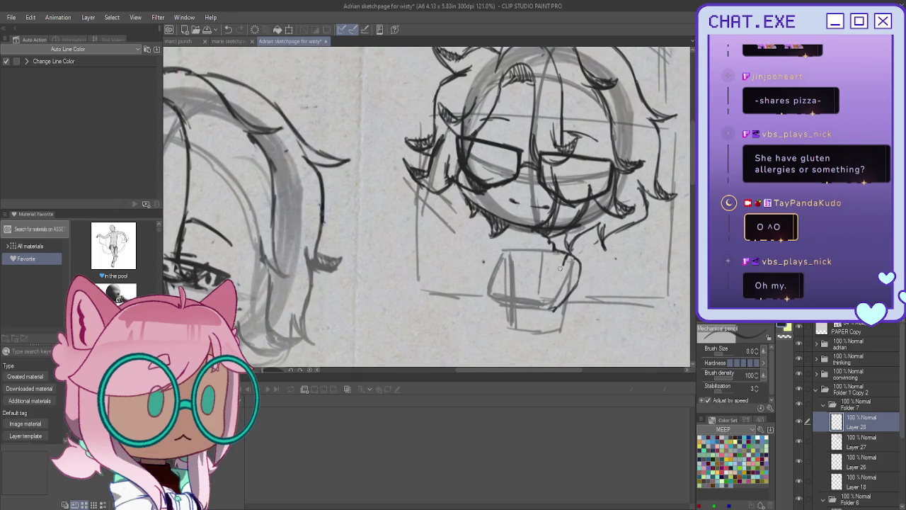
drag(563, 267, 547, 293)
Sketch the bow with a diagonal stroke on the chibi's chest.
scroll(539, 282, down, 3)
scroll(538, 281, down, 2)
scroll(538, 281, up, 2)
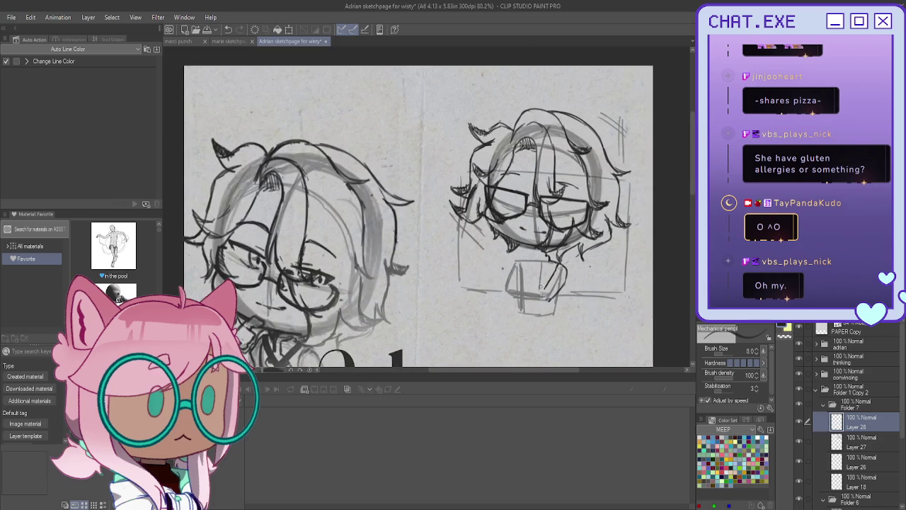
scroll(537, 282, up, 2)
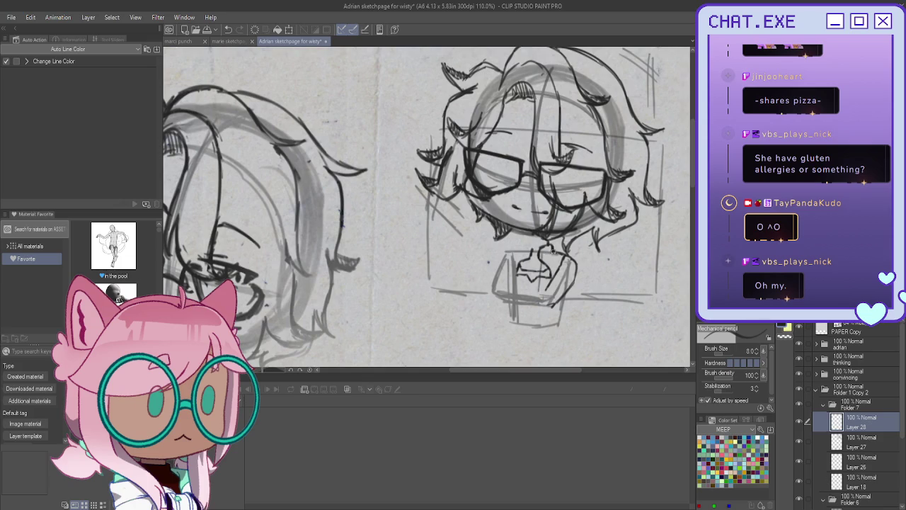
drag(540, 271, 545, 278)
drag(519, 249, 535, 273)
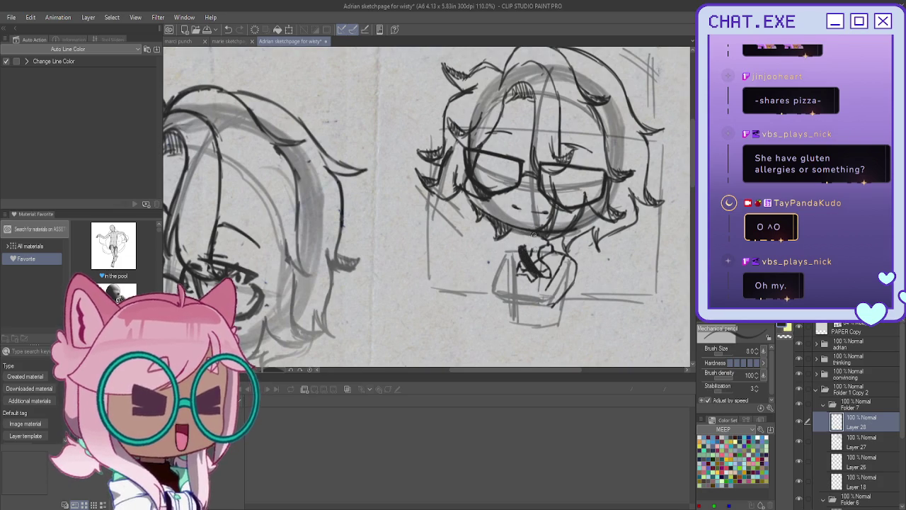
scroll(487, 262, up, 1)
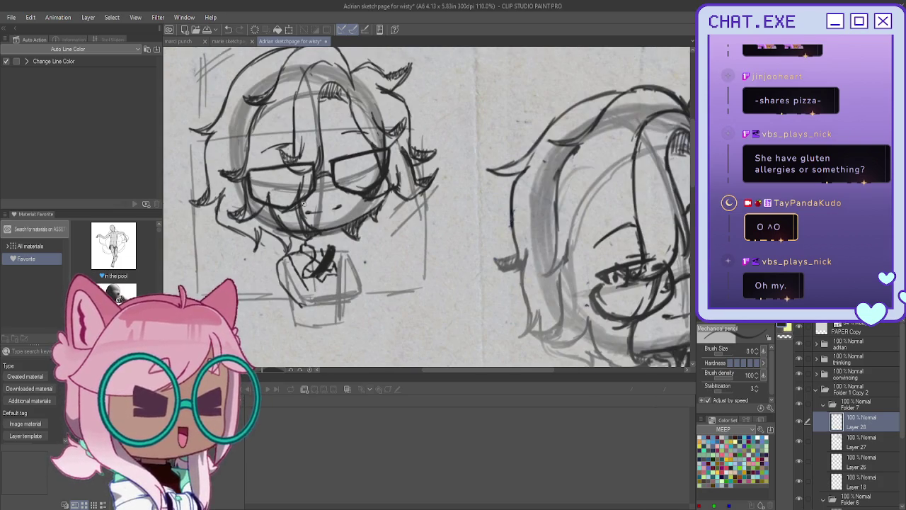
Darken the bow's strokes and draw the right edge of the crossed arms.
drag(487, 262, 300, 255)
scroll(300, 254, up, 1)
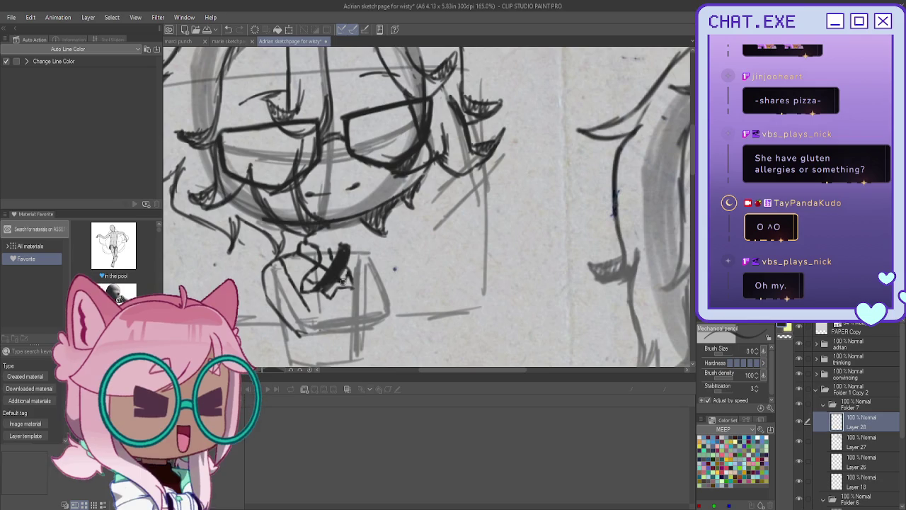
mouse_move(339, 286)
mouse_down()
mouse_move(292, 253)
mouse_move(336, 279)
mouse_up()
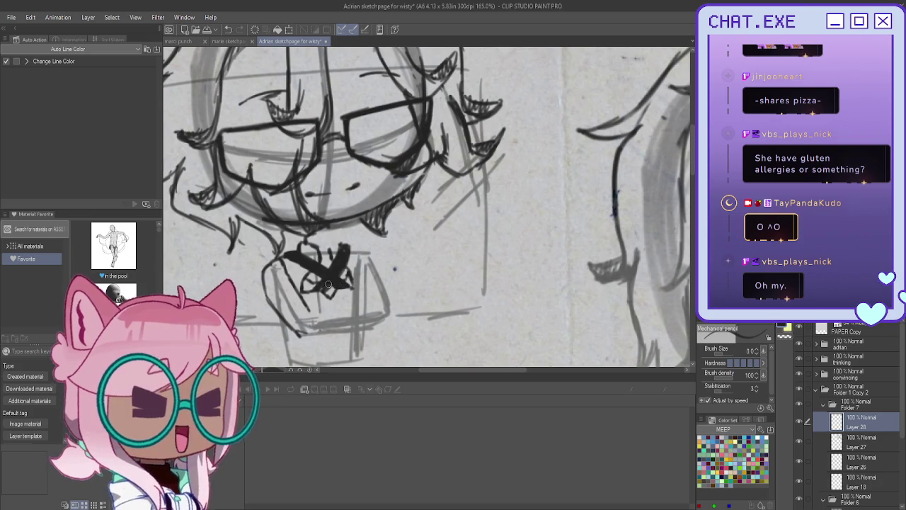
drag(330, 283, 346, 247)
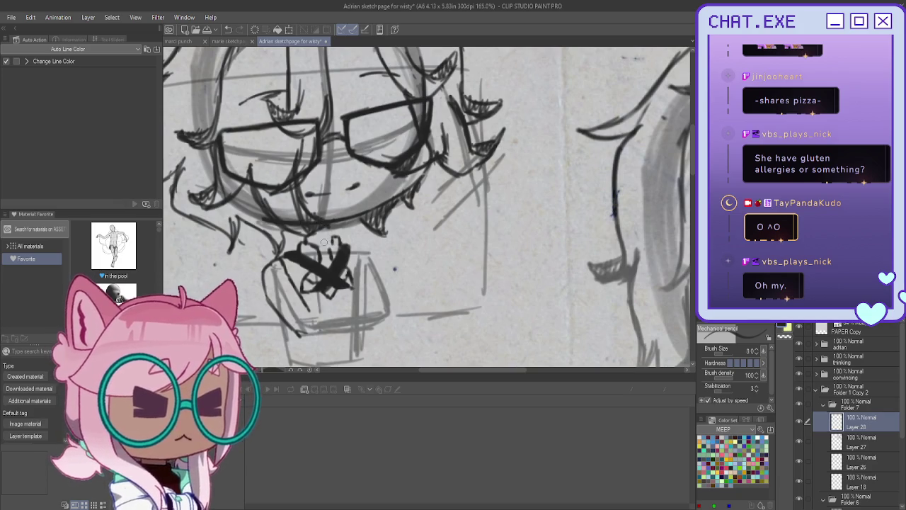
mouse_move(332, 240)
mouse_down()
mouse_move(332, 265)
mouse_move(334, 248)
mouse_up()
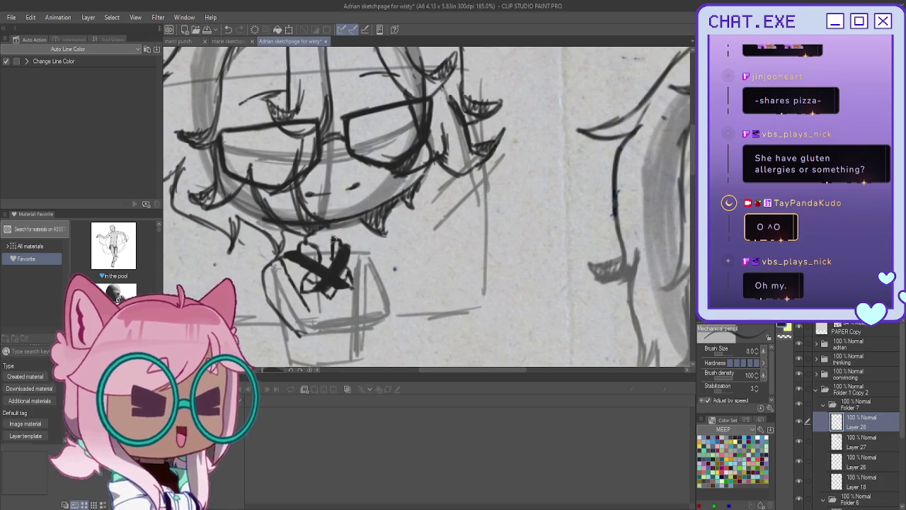
mouse_move(346, 250)
mouse_down()
mouse_move(364, 281)
mouse_move(364, 305)
mouse_up()
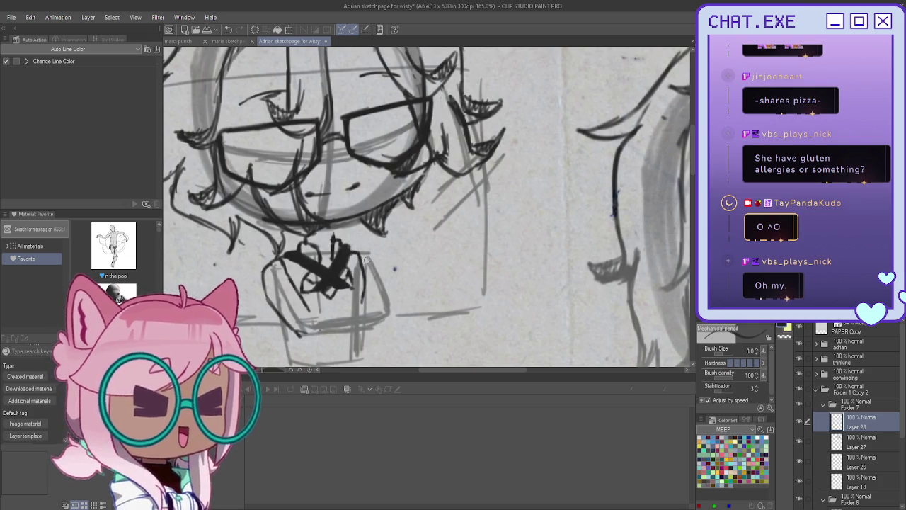
drag(373, 266, 382, 303)
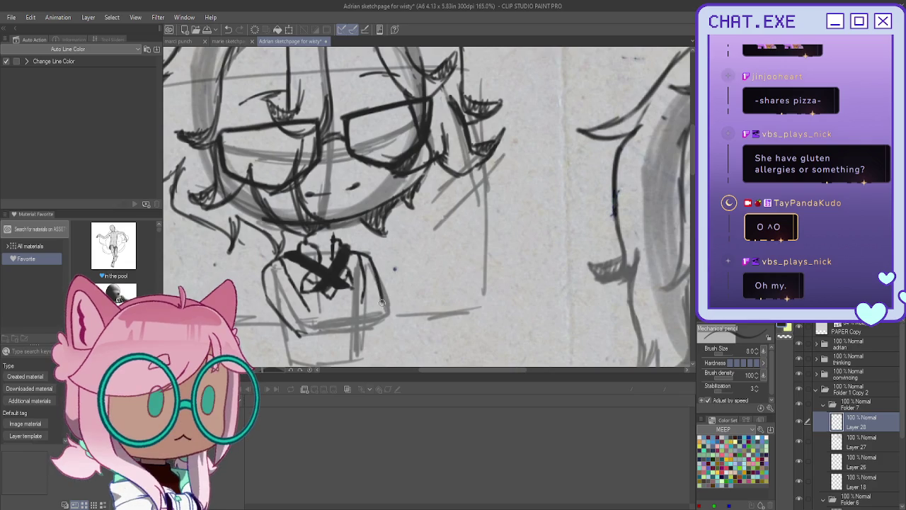
Flip the canvas horizontally and darken the lower edges of the crossed arms.
key(h)
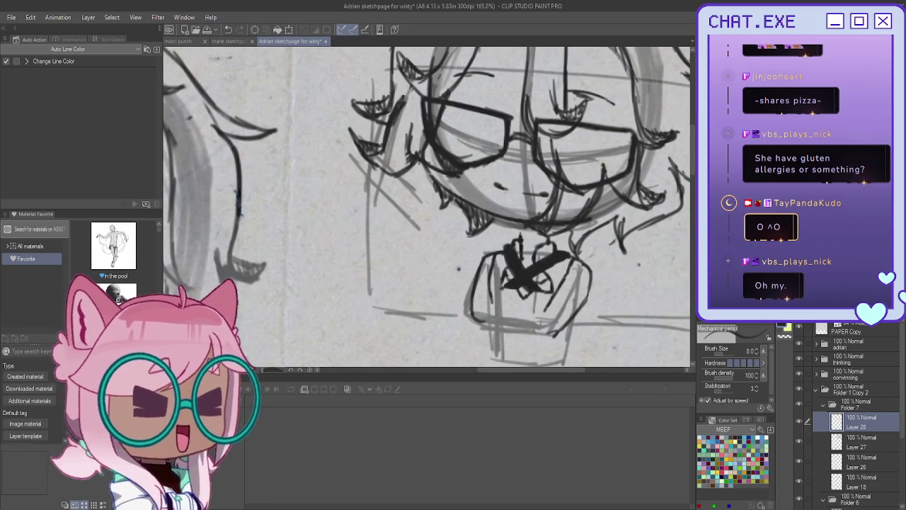
scroll(583, 290, up, 2)
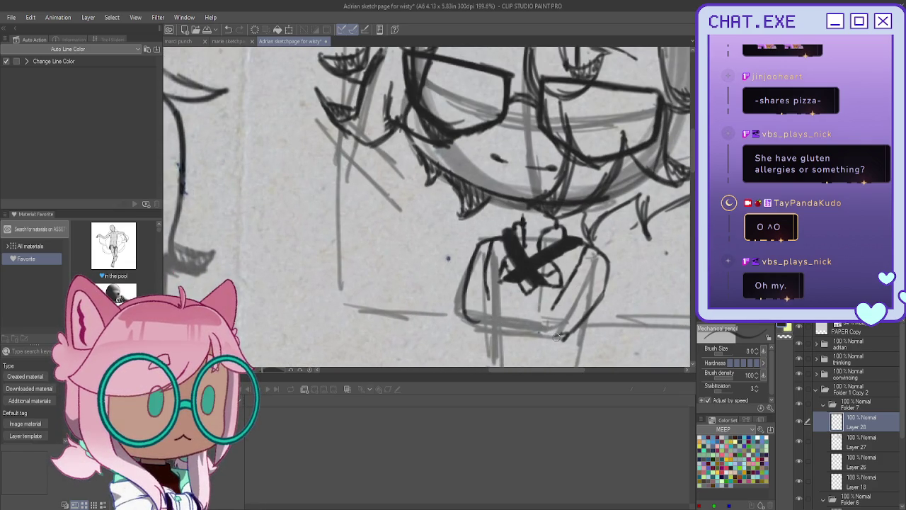
mouse_move(577, 323)
mouse_down()
mouse_move(562, 340)
mouse_move(535, 344)
mouse_move(519, 325)
mouse_up()
mouse_move(500, 293)
mouse_down()
mouse_move(557, 311)
mouse_move(484, 306)
mouse_move(553, 347)
mouse_up()
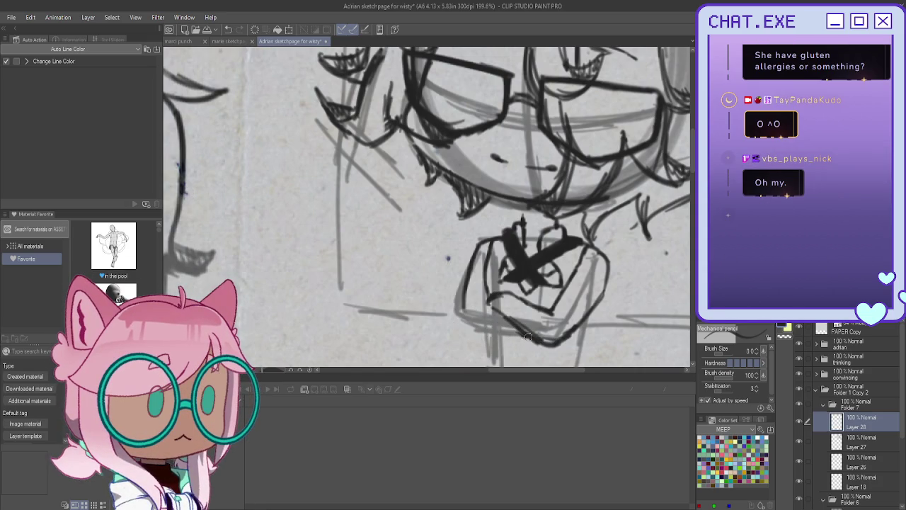
mouse_move(466, 310)
mouse_down()
mouse_move(523, 334)
mouse_move(527, 357)
mouse_up()
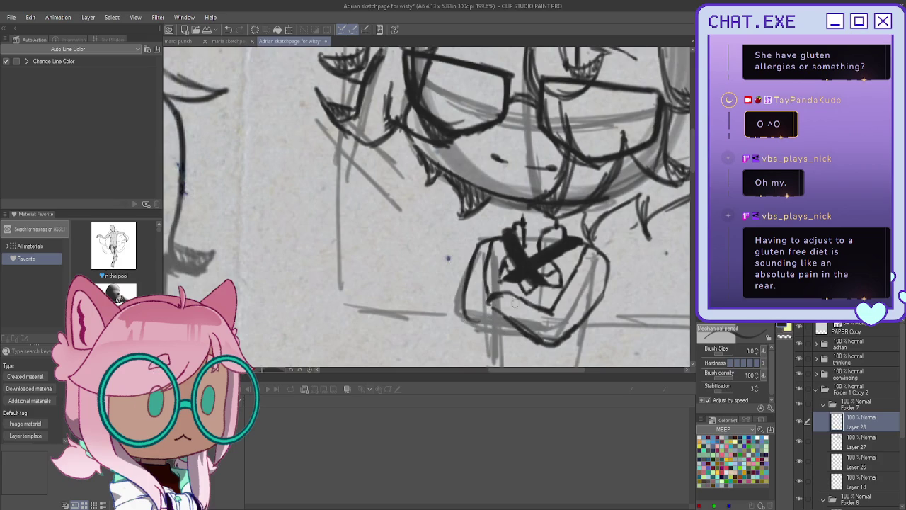
mouse_move(524, 327)
mouse_down()
mouse_move(482, 332)
mouse_move(513, 330)
mouse_move(459, 275)
mouse_up()
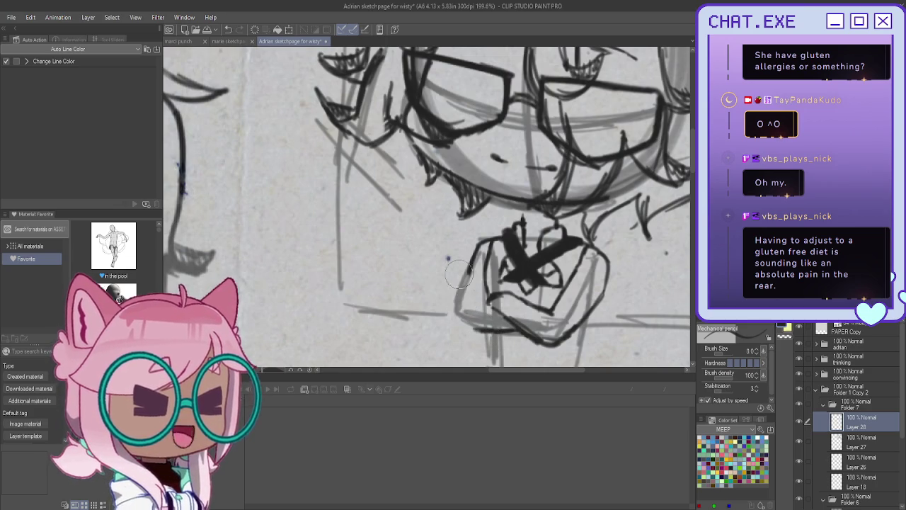
Draw the arms' right side and darken the curved bottom lines beneath them.
scroll(400, 220, right, 5)
mouse_move(379, 261)
mouse_down()
mouse_move(395, 321)
mouse_move(372, 329)
mouse_up()
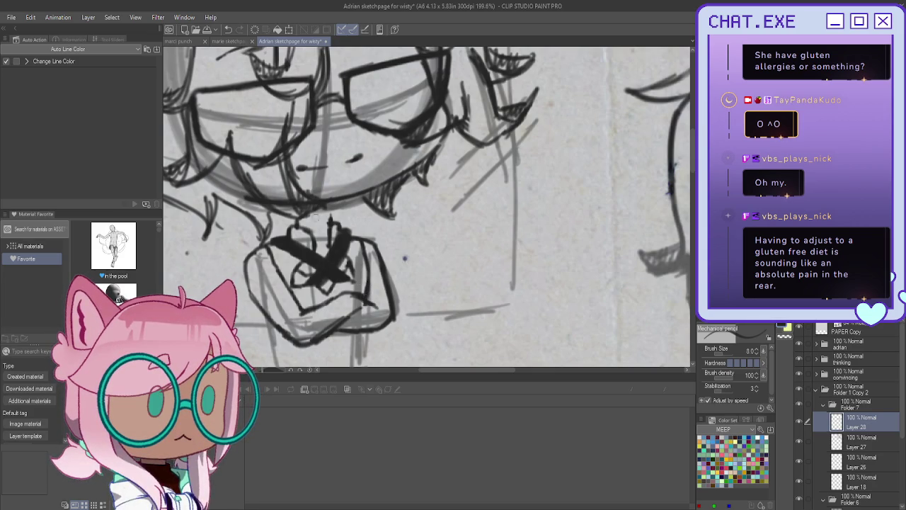
scroll(338, 203, down, 1)
scroll(338, 203, down, 1)
scroll(303, 309, up, 2)
drag(370, 303, 288, 276)
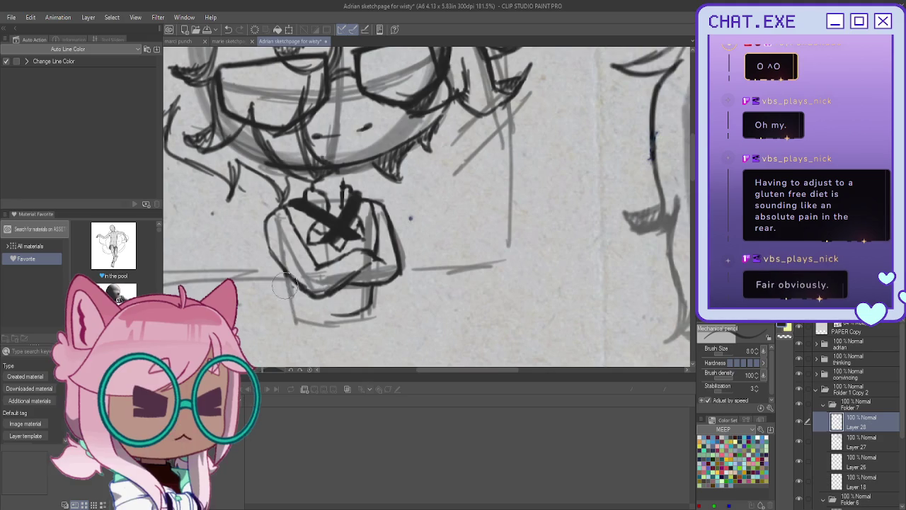
drag(341, 314, 313, 309)
Zoom out and nudge the crossed-arms body sketch slightly down into place.
scroll(289, 289, down, 2)
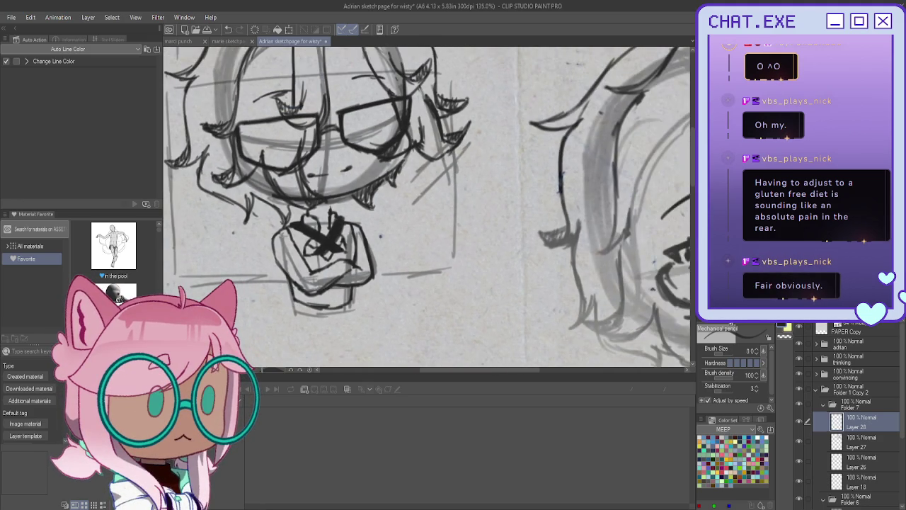
scroll(576, 361, down, 2)
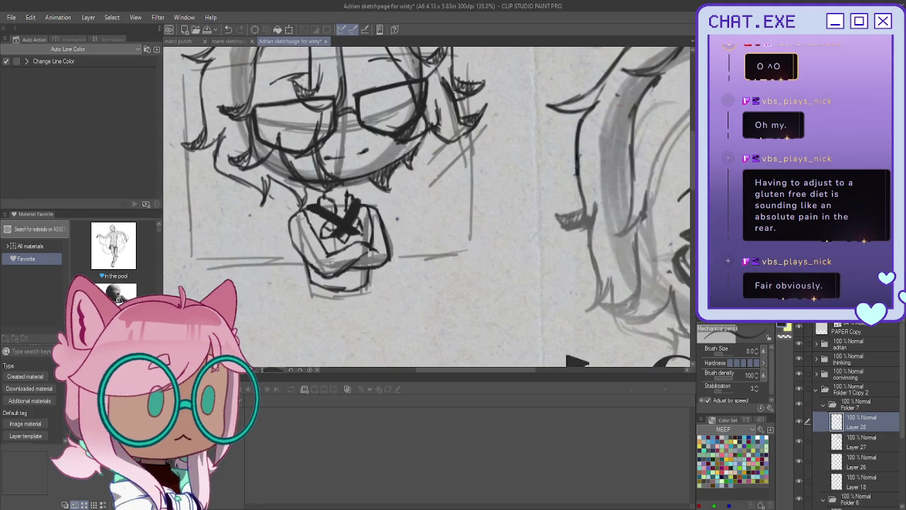
scroll(548, 215, down, 2)
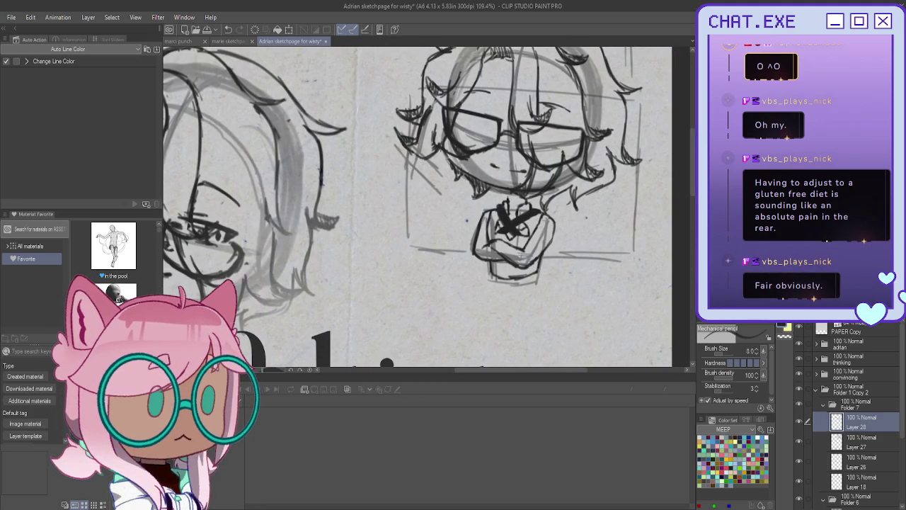
key(k)
drag(447, 247, 440, 259)
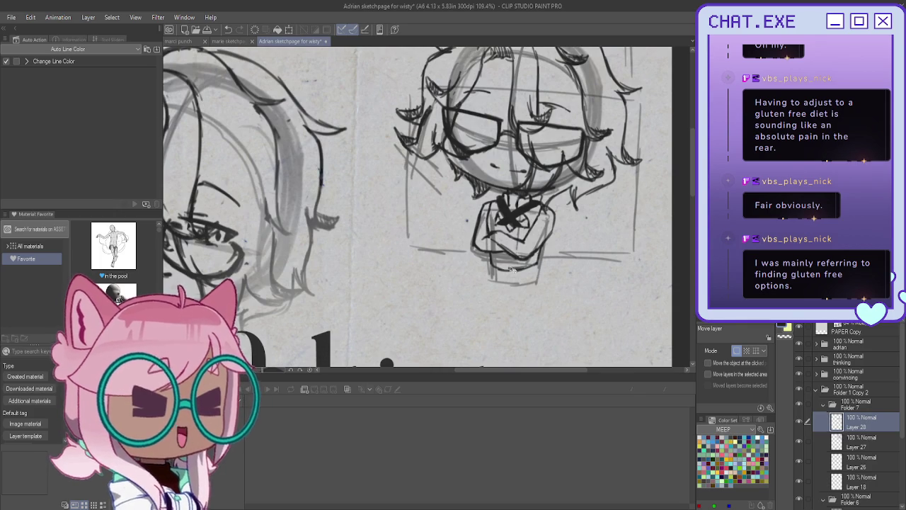
scroll(522, 281, down, 2)
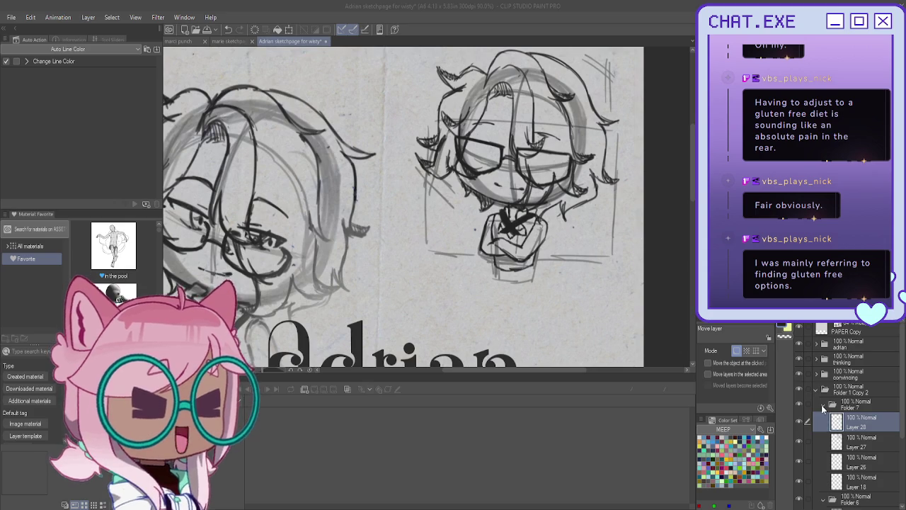
Collapse Folders 7 and 6 in the layer list and select Folder 6.
click(823, 405)
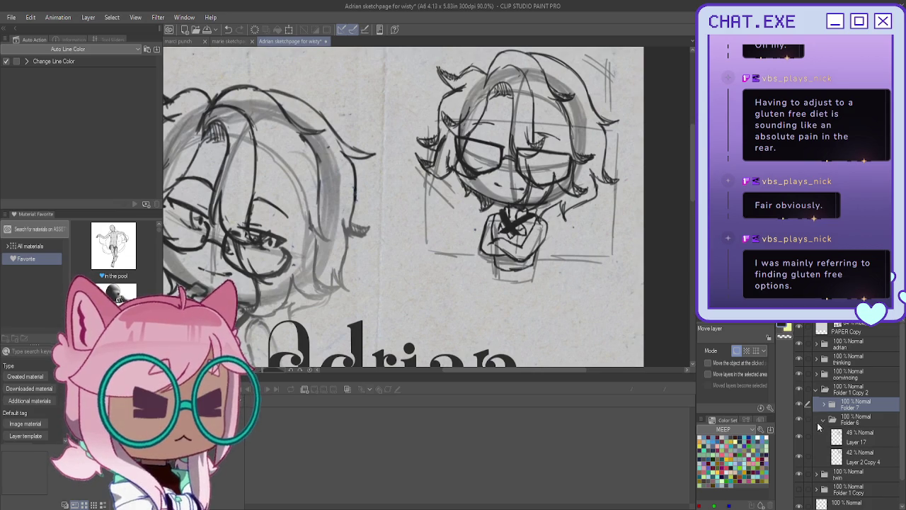
click(799, 419)
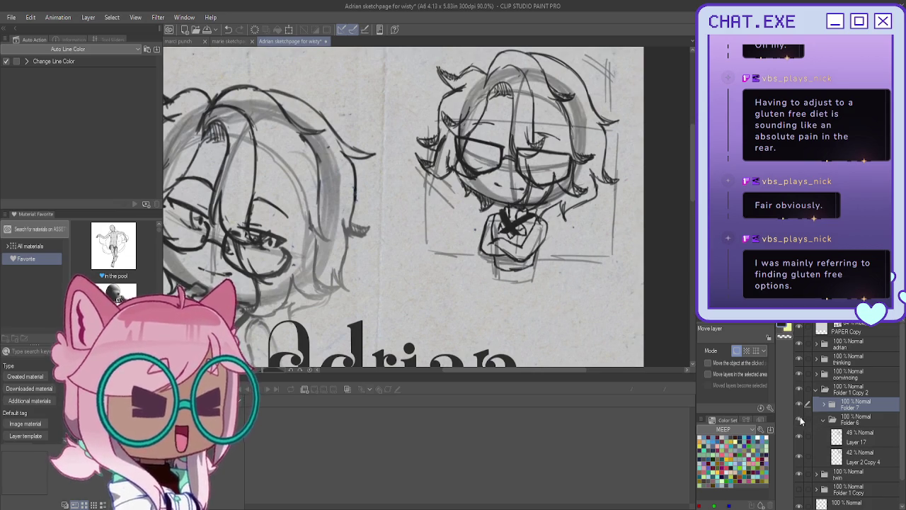
click(824, 422)
click(853, 422)
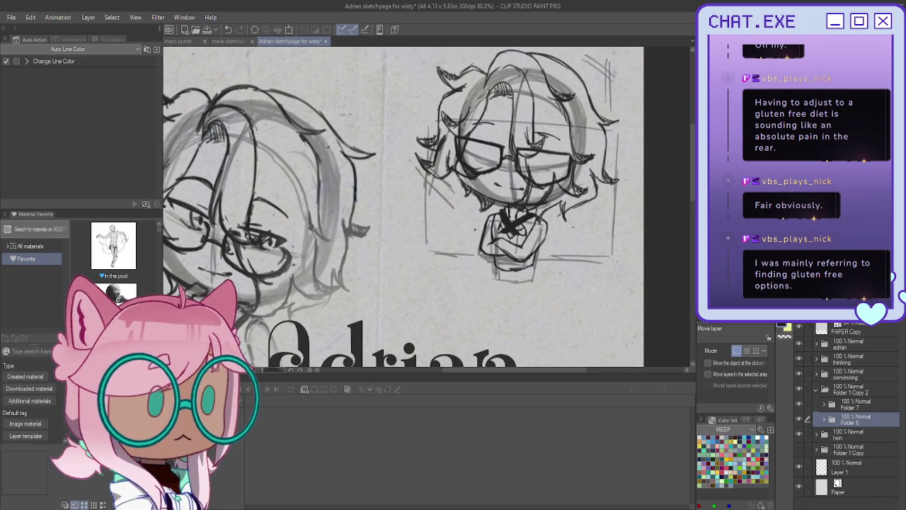
Create Folder 11 containing new Layer 29 set to 55% opacity, with the Mechanical pencil ready.
key(ctrl+shift+n)
key(ctrl+g)
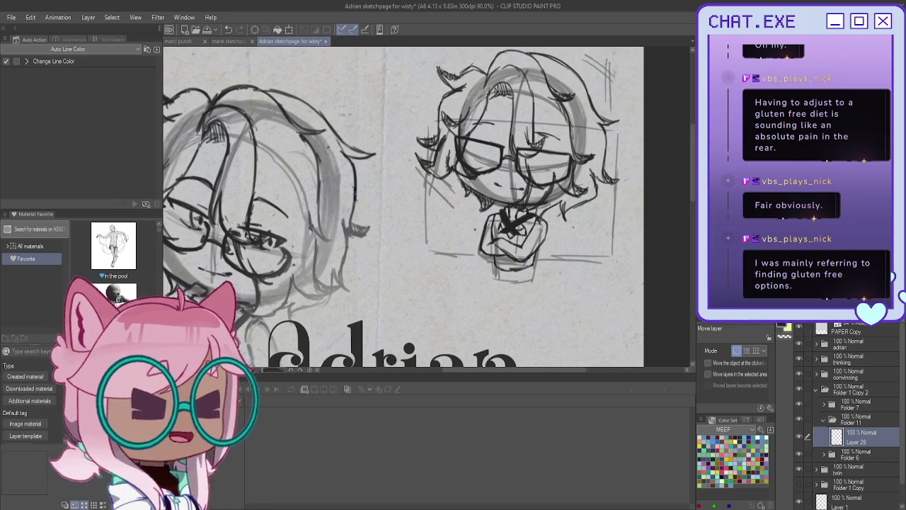
drag(425, 198, 402, 243)
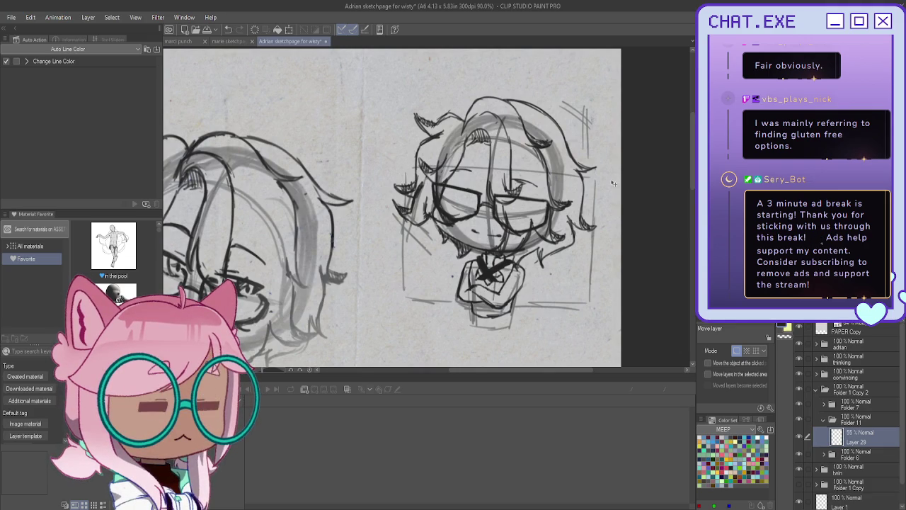
key(p)
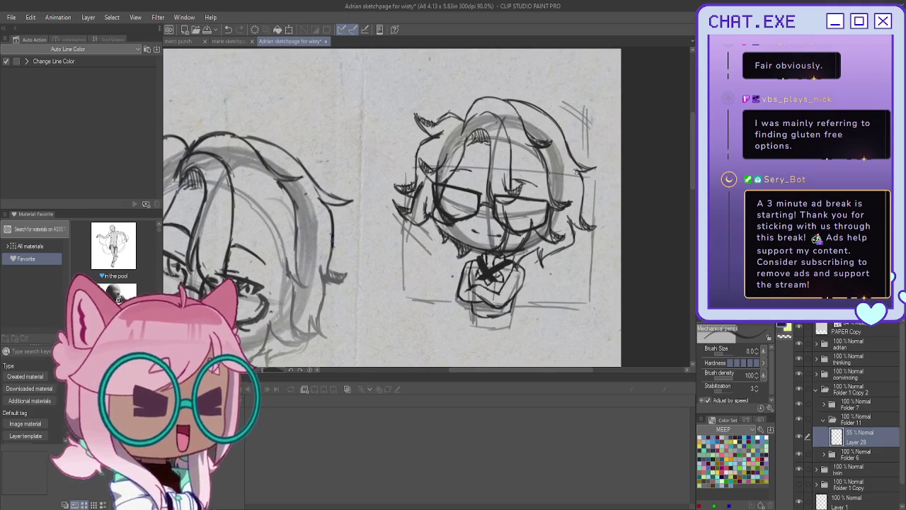
Lasso the left hatching and shoulder area, rotate and move it, then deselect.
scroll(593, 177, up, 2)
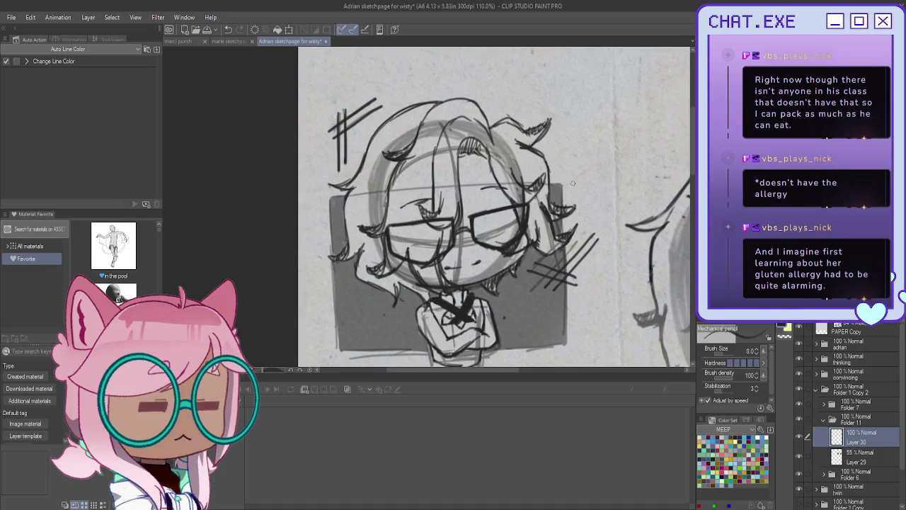
scroll(547, 283, down, 3)
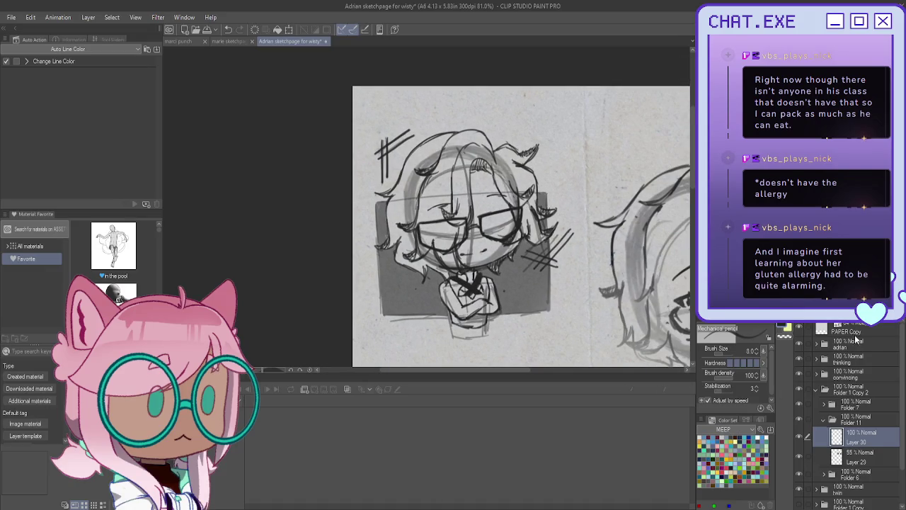
drag(460, 227, 489, 184)
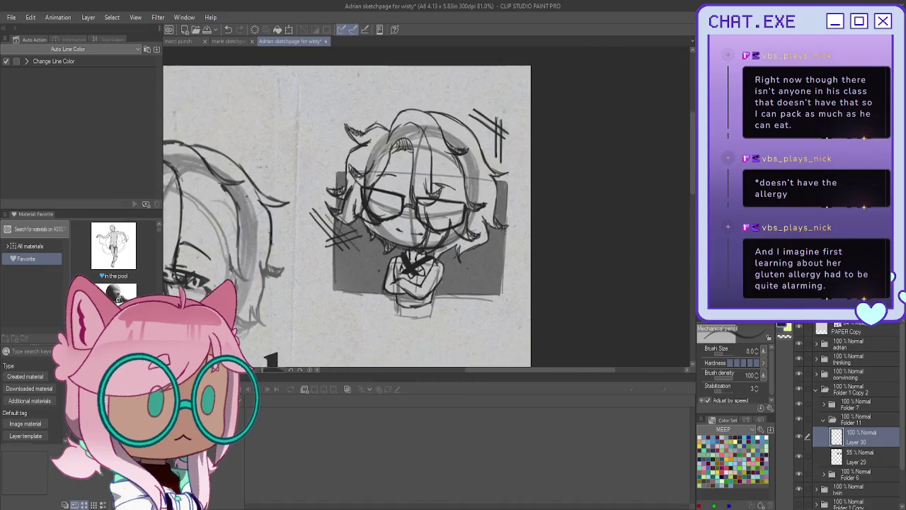
key(m)
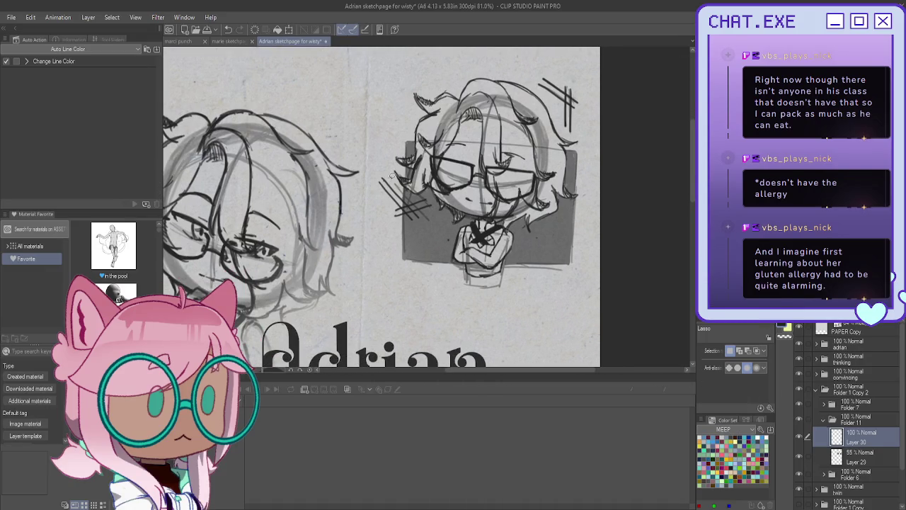
mouse_move(418, 163)
mouse_down()
mouse_move(398, 156)
mouse_move(445, 290)
mouse_up()
key(ctrl+t)
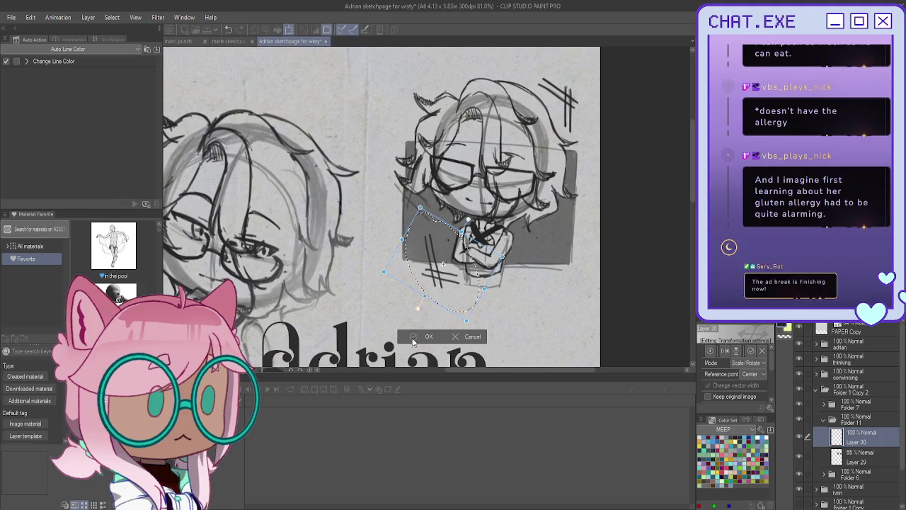
click(427, 336)
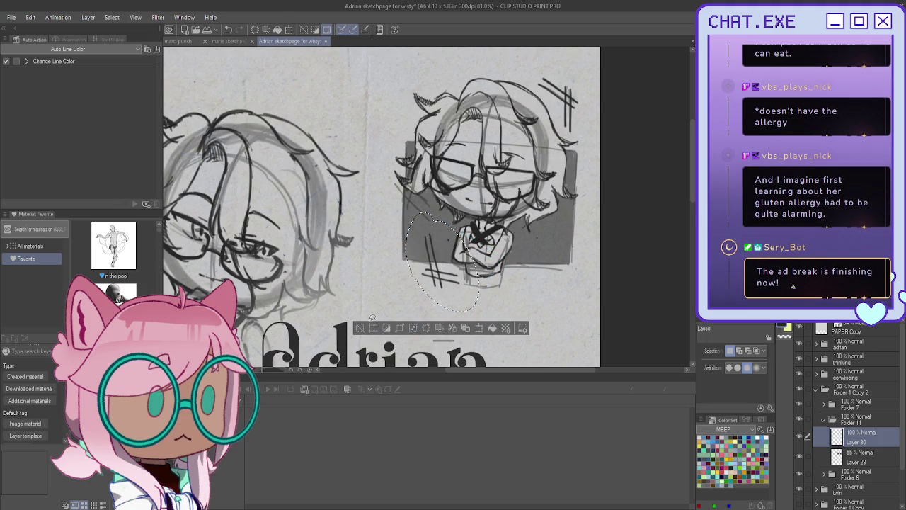
click(360, 328)
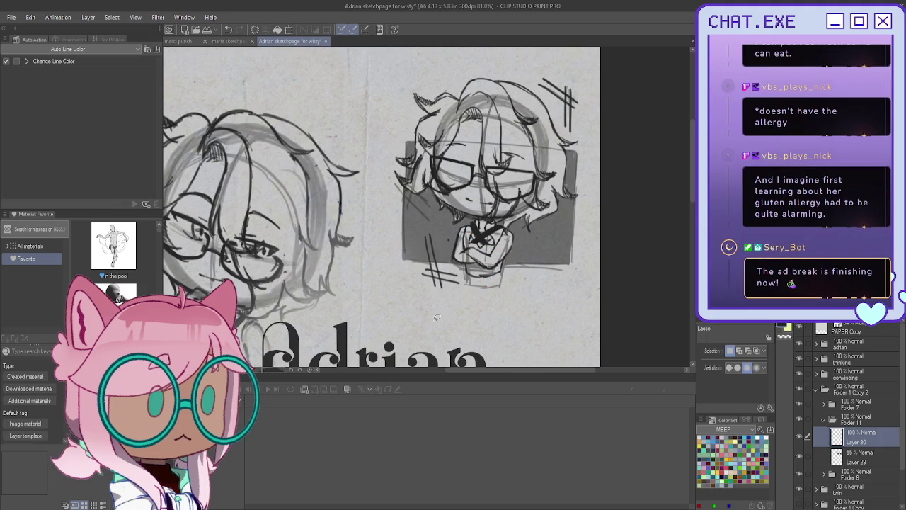
Set Layer 29, the grey box layer, to 43% opacity.
click(860, 459)
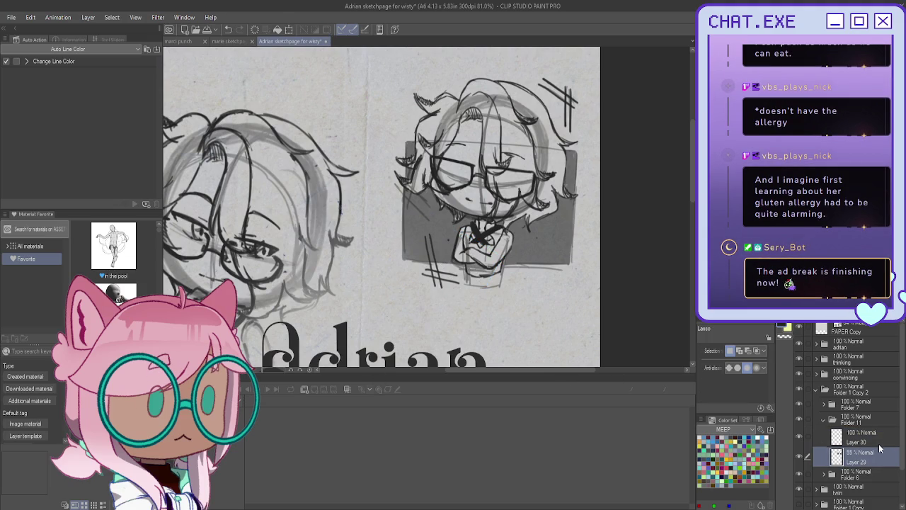
click(740, 319)
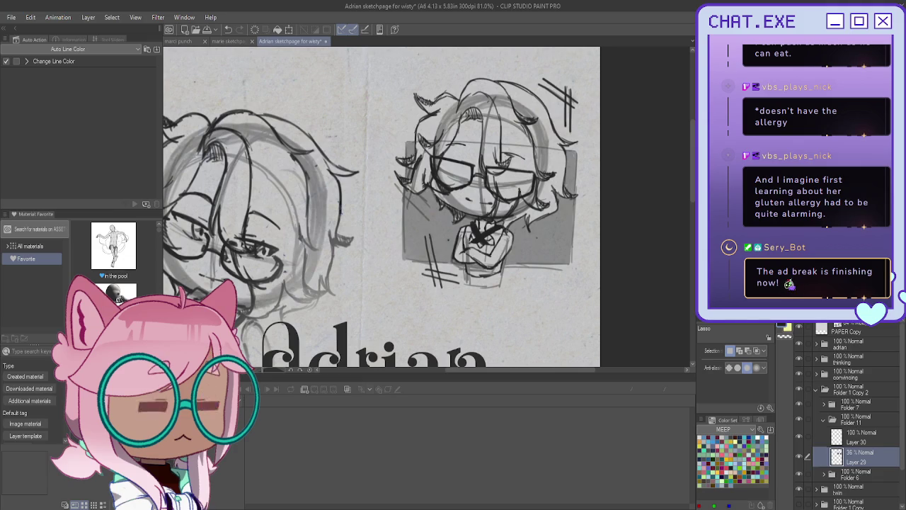
drag(739, 319, 751, 319)
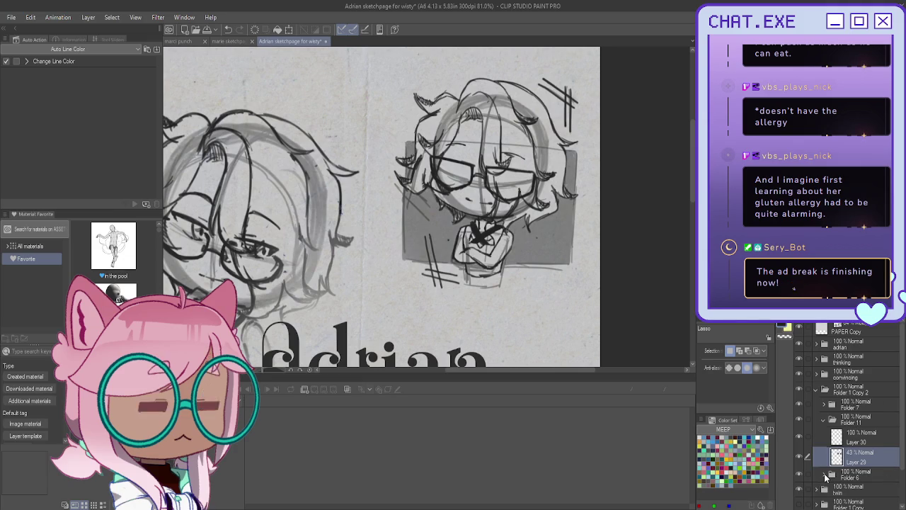
Expand Folder 6, toggle Layer 17's visibility to check the rough, then reselect Layer 29.
click(824, 476)
click(799, 493)
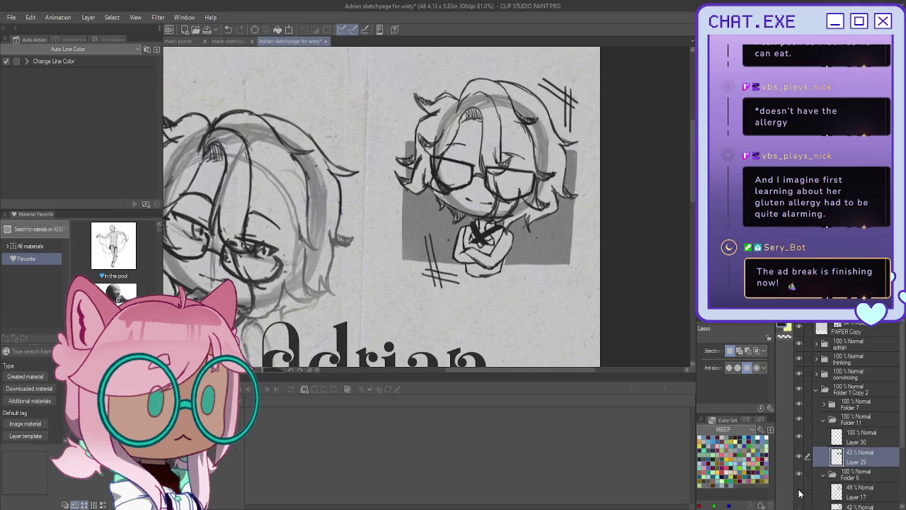
click(799, 492)
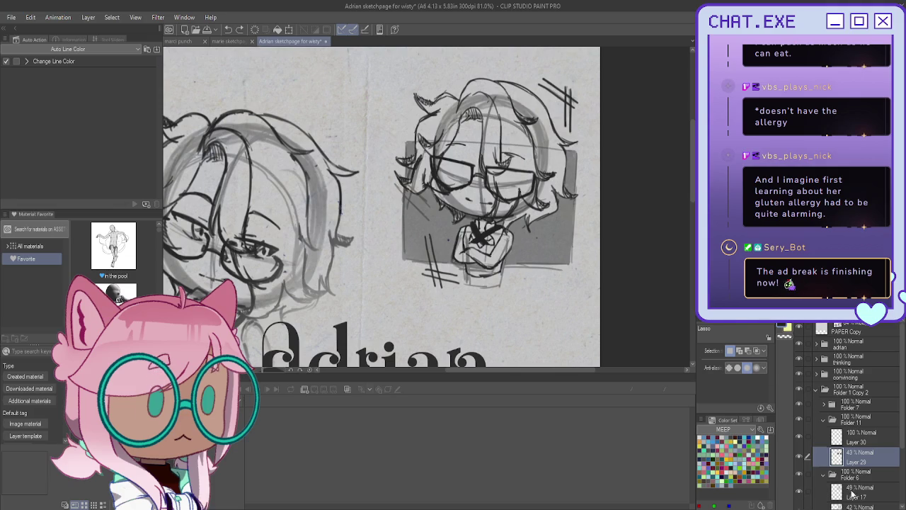
click(853, 494)
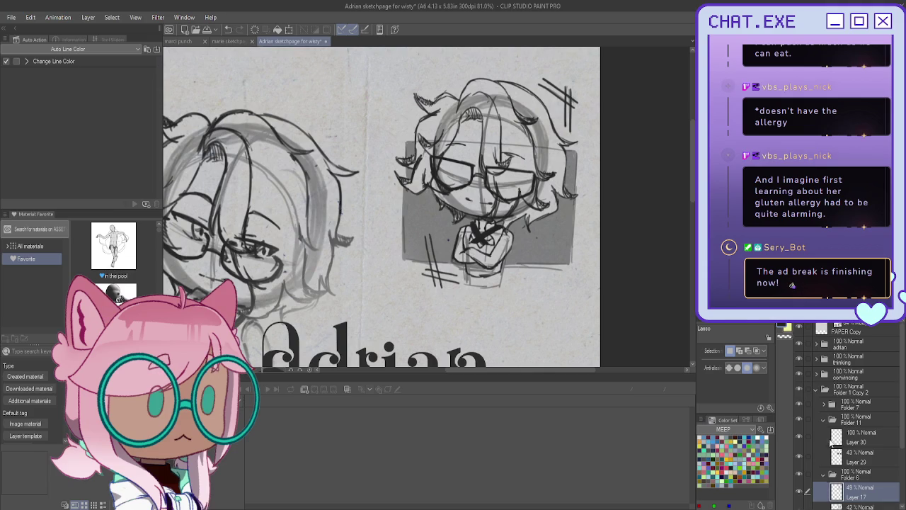
click(848, 459)
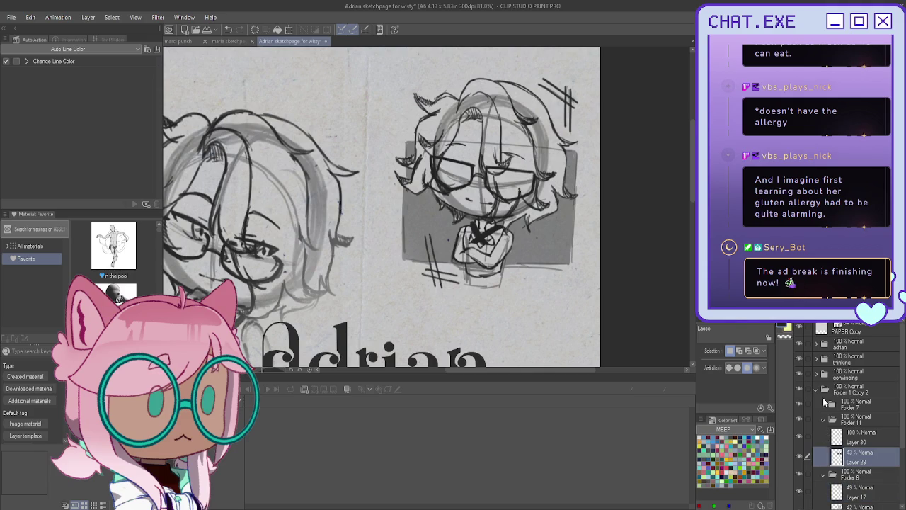
Add a new layer above Layer 29 at 43% opacity, using the Mechanical pencil.
key(ctrl+shift+n)
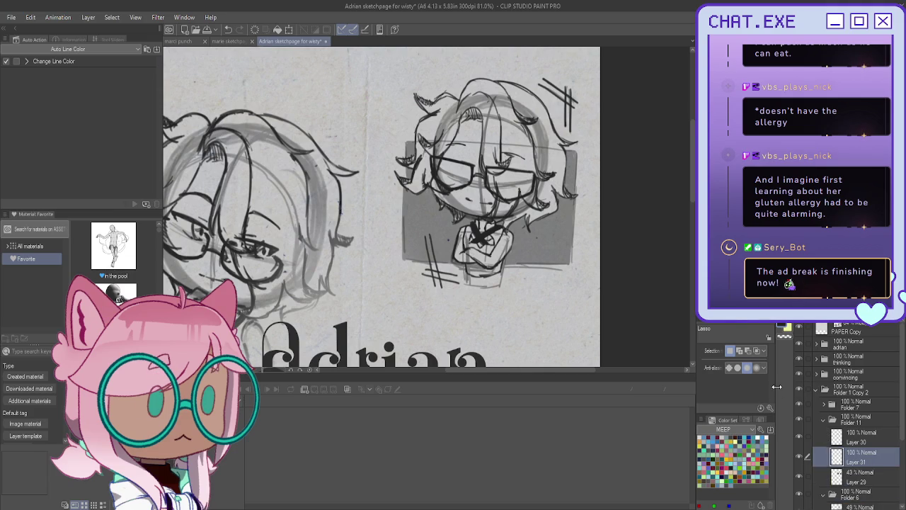
scroll(538, 234, up, 1)
scroll(605, 200, up, 1)
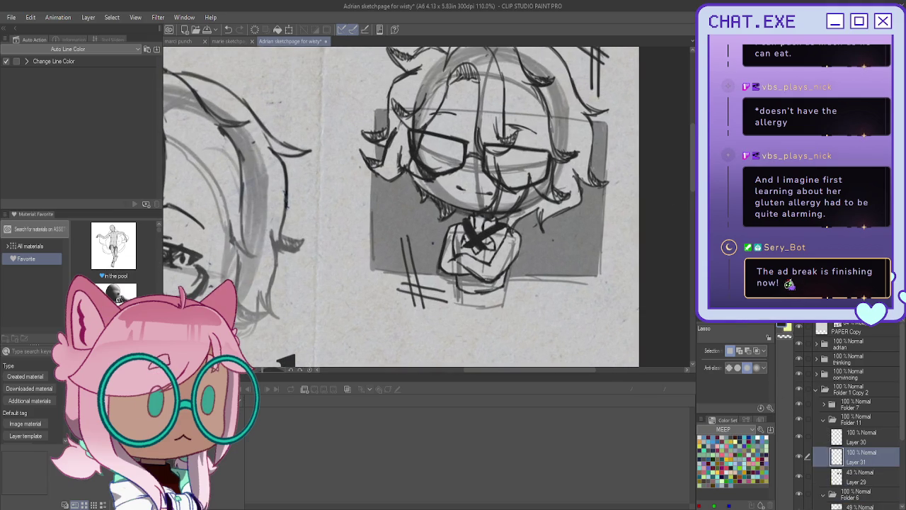
key(p)
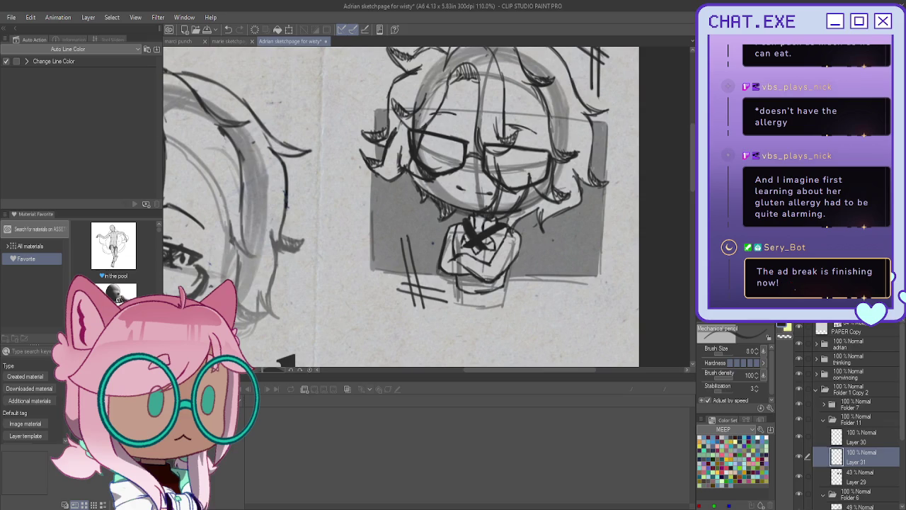
key(2)
key(4)
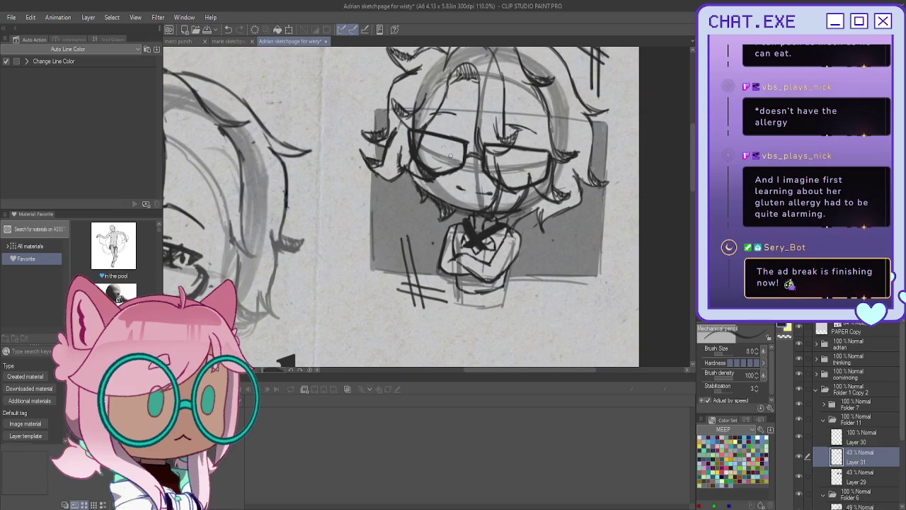
scroll(450, 155, down, 3)
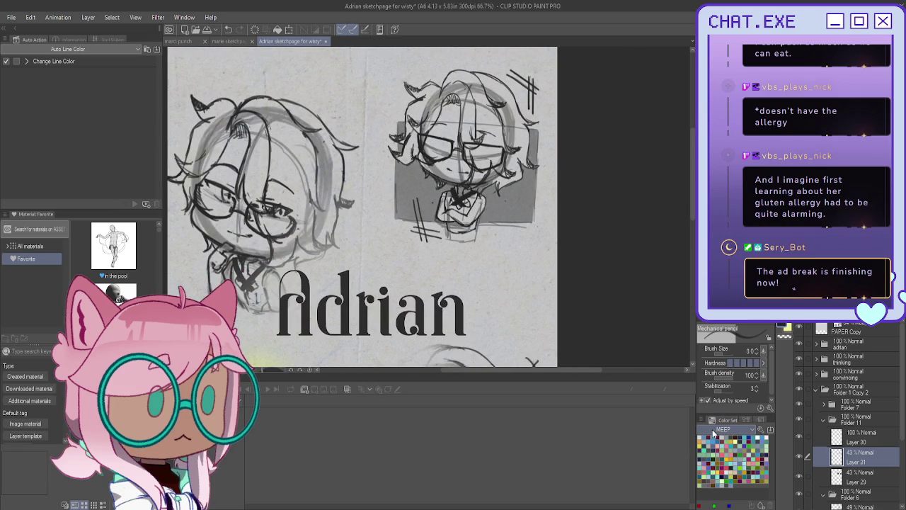
On Layer 30, draw a '!?' mark beside the right chibi's head.
click(862, 439)
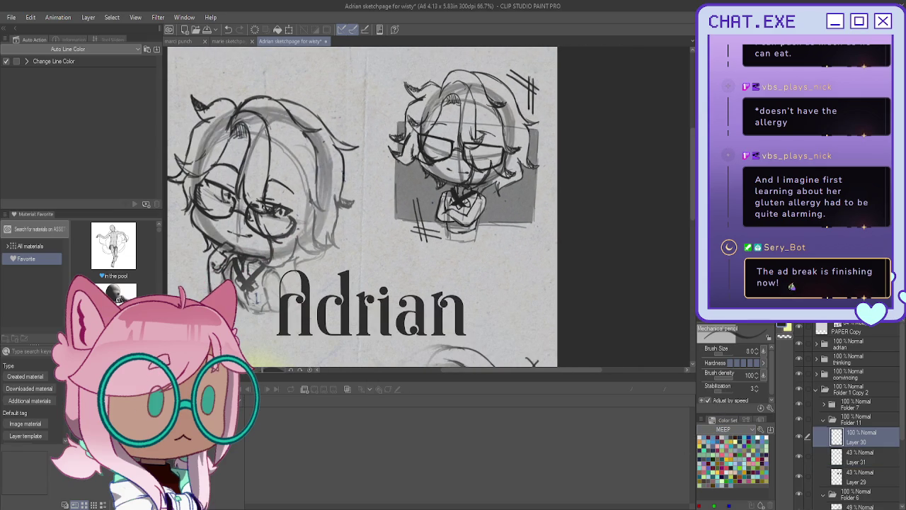
drag(362, 205, 429, 267)
scroll(477, 137, up, 3)
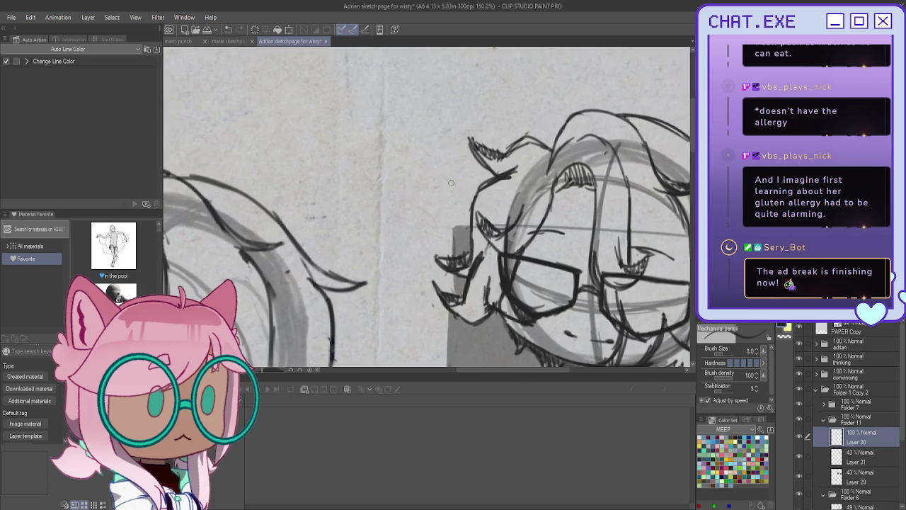
mouse_move(444, 164)
mouse_down()
mouse_move(450, 188)
mouse_move(457, 180)
mouse_up()
click(467, 186)
scroll(456, 170, down, 1)
scroll(453, 156, down, 2)
scroll(450, 120, down, 1)
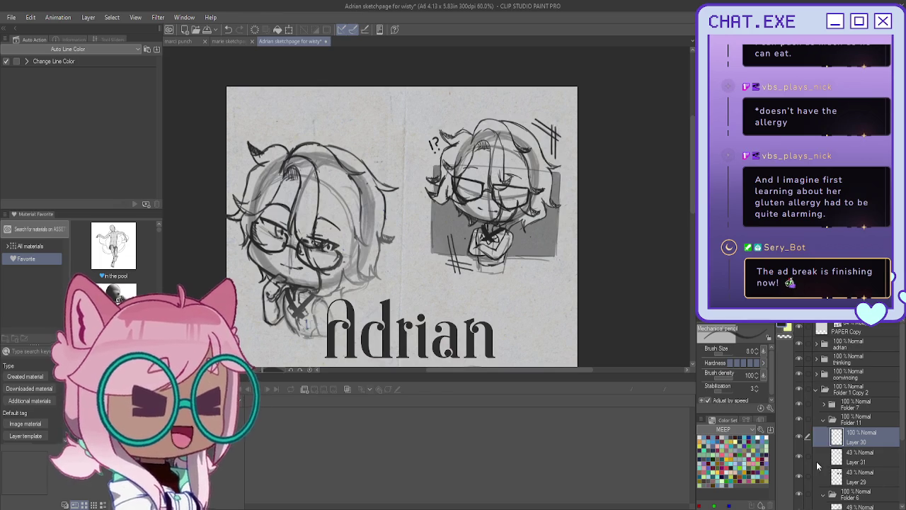
Expand Folder 7 and duplicate Layer 18 to darken the right chibi's lines.
click(823, 406)
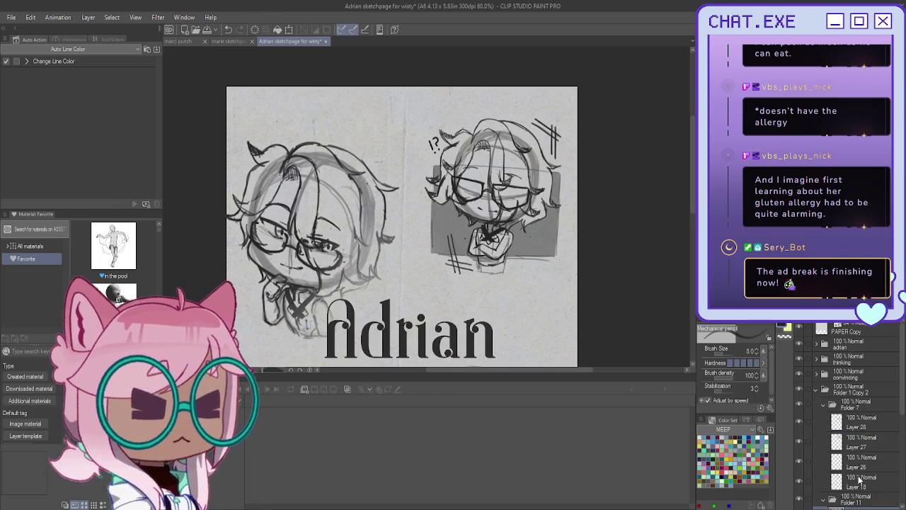
key(ctrl+c)
key(ctrl+v)
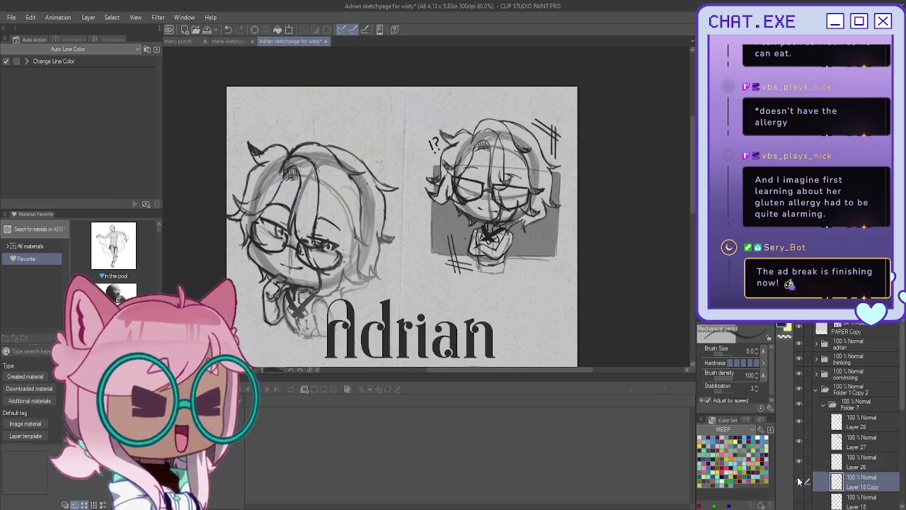
click(800, 442)
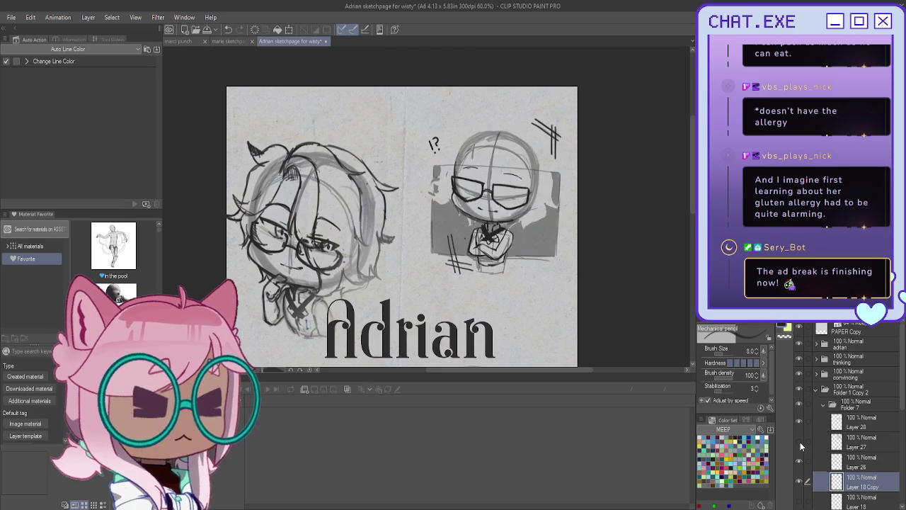
Duplicate Layer 27 as well so its sketch lines read darker.
click(855, 447)
key(ctrl+c)
key(ctrl+v)
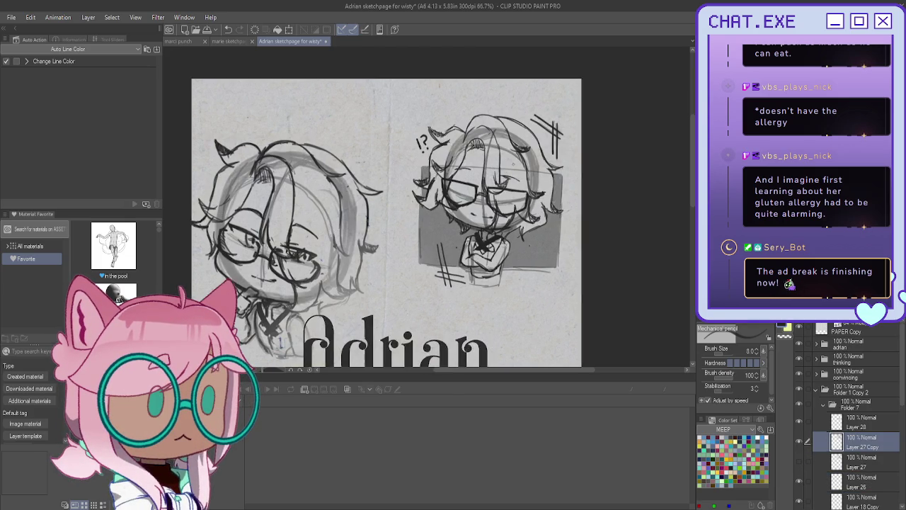
scroll(522, 171, up, 3)
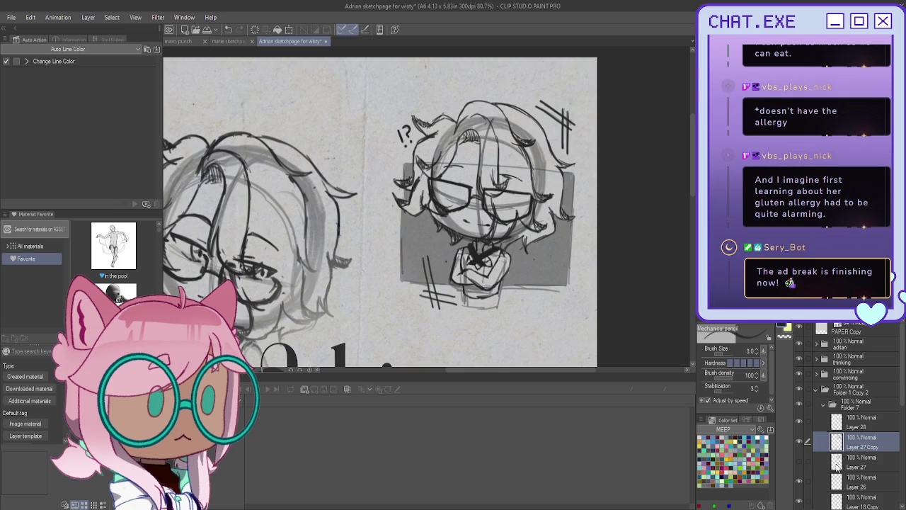
scroll(828, 472, down, 1)
scroll(828, 472, down, 1)
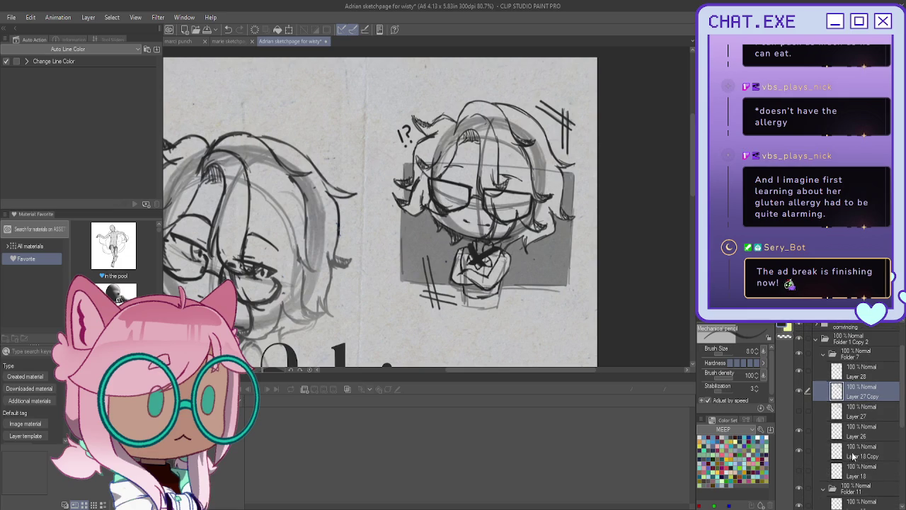
click(852, 453)
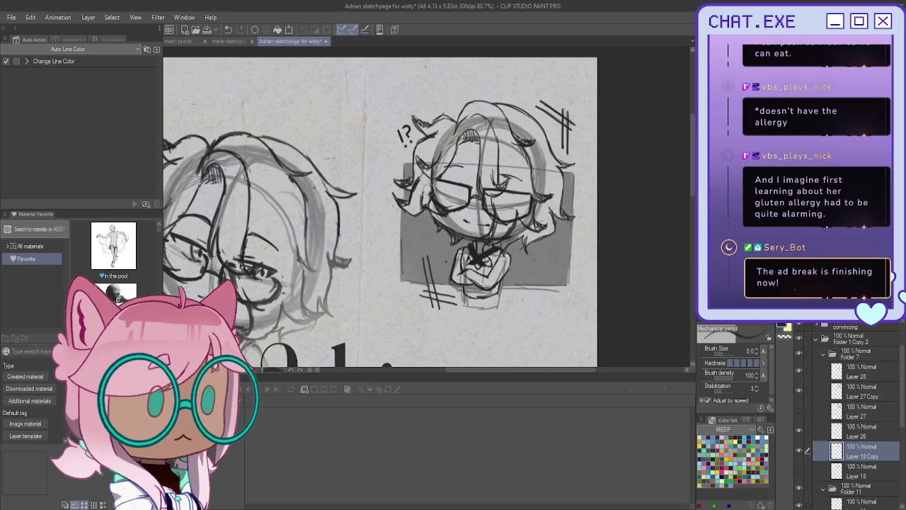
drag(429, 171, 429, 196)
click(849, 394)
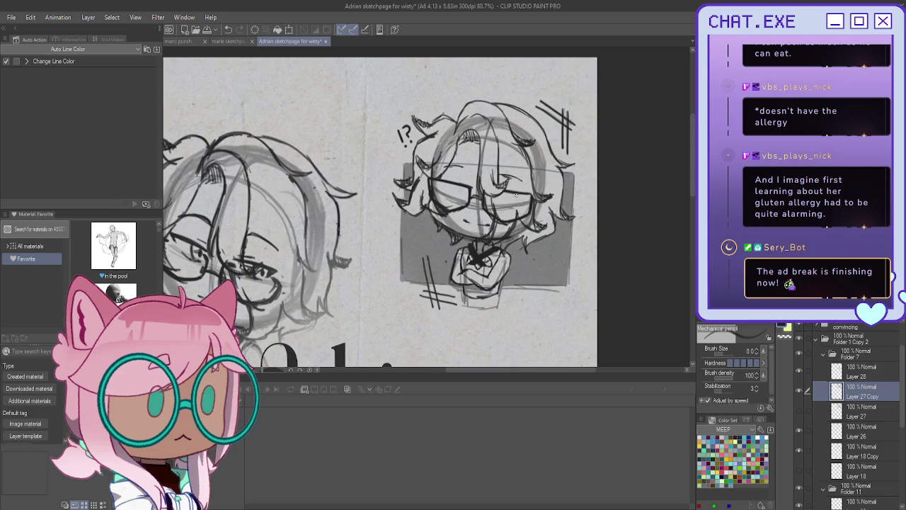
click(829, 453)
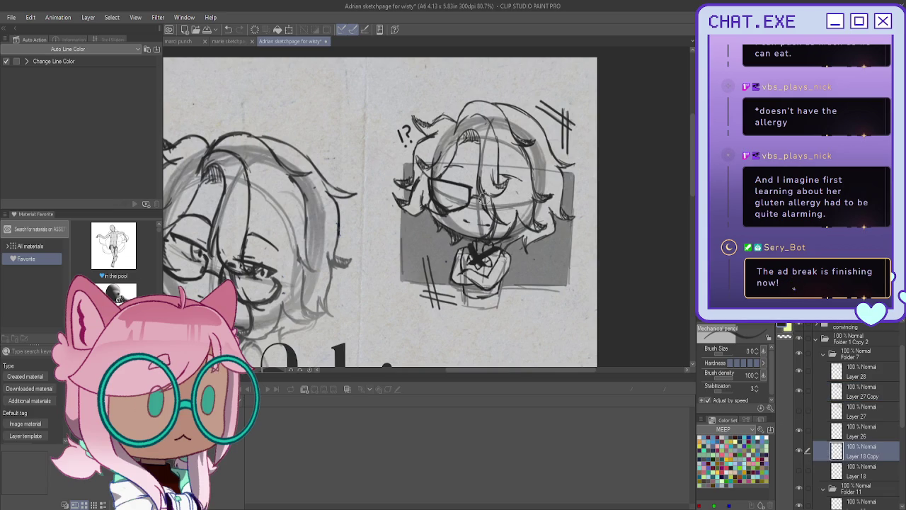
scroll(478, 206, up, 3)
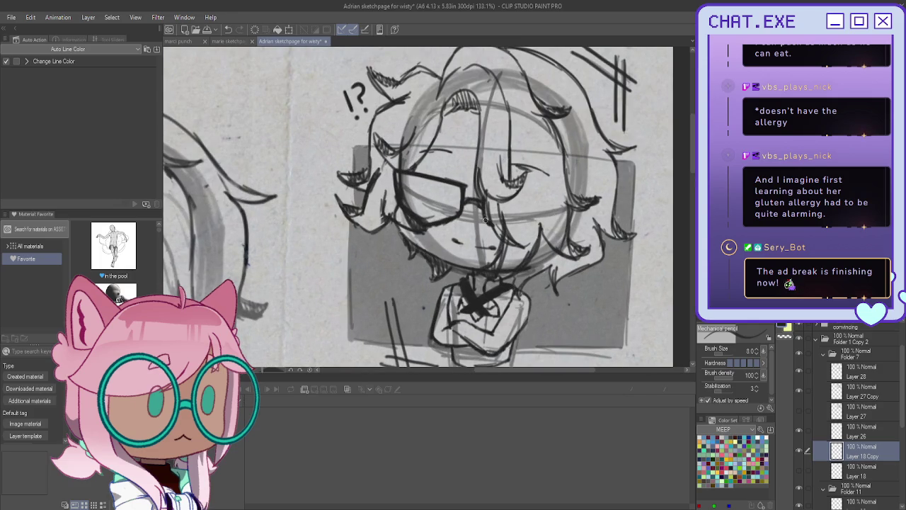
scroll(486, 221, down, 1)
scroll(489, 223, down, 1)
scroll(489, 225, down, 1)
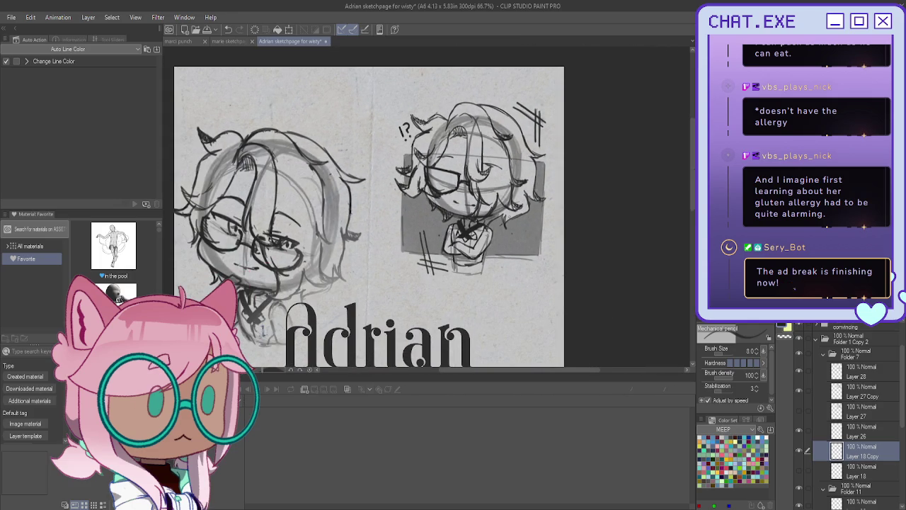
scroll(407, 221, down, 1)
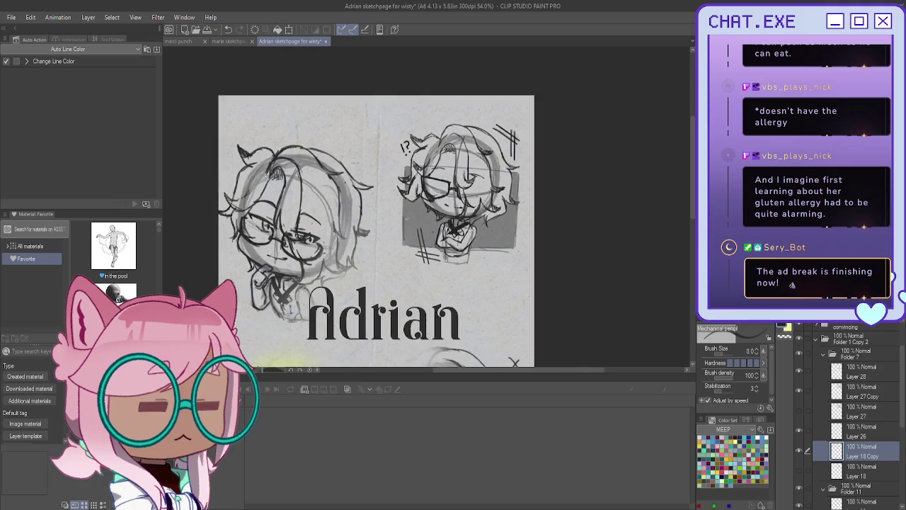
Collapse the caught folder so only top-level chibi folders like caught and thinking show.
scroll(406, 221, down, 1)
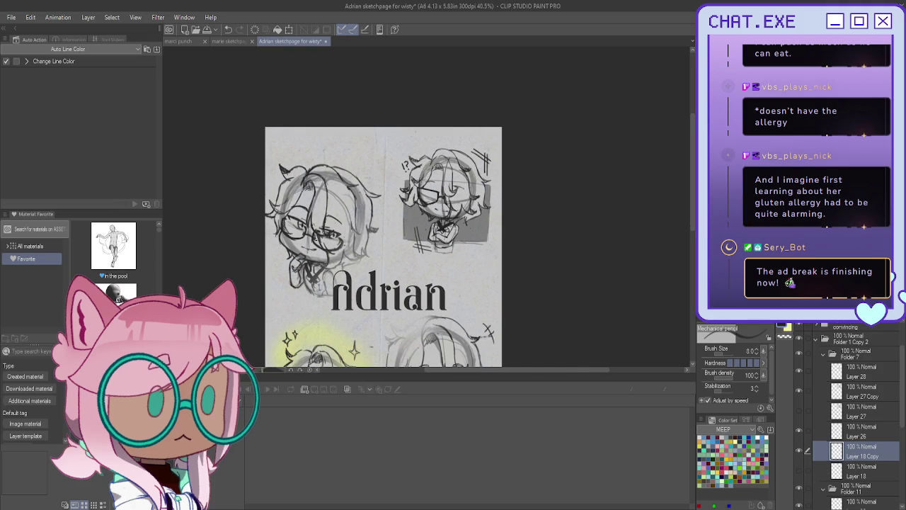
mouse_move(534, 252)
mouse_down()
mouse_move(630, 182)
mouse_move(594, 213)
mouse_up()
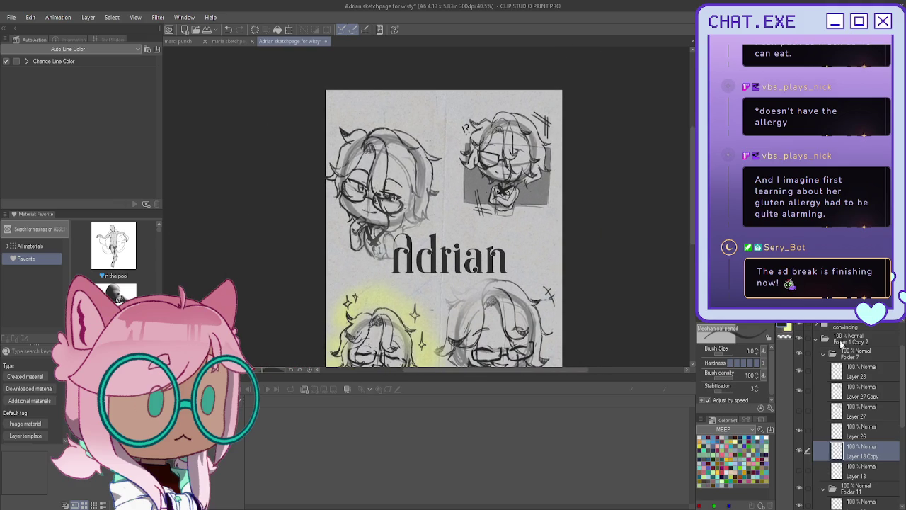
click(841, 342)
text(caught)
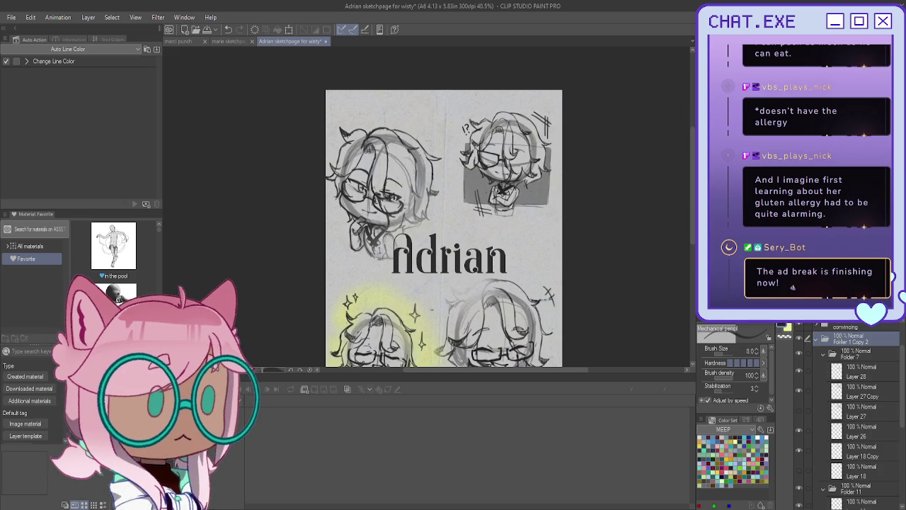
click(815, 339)
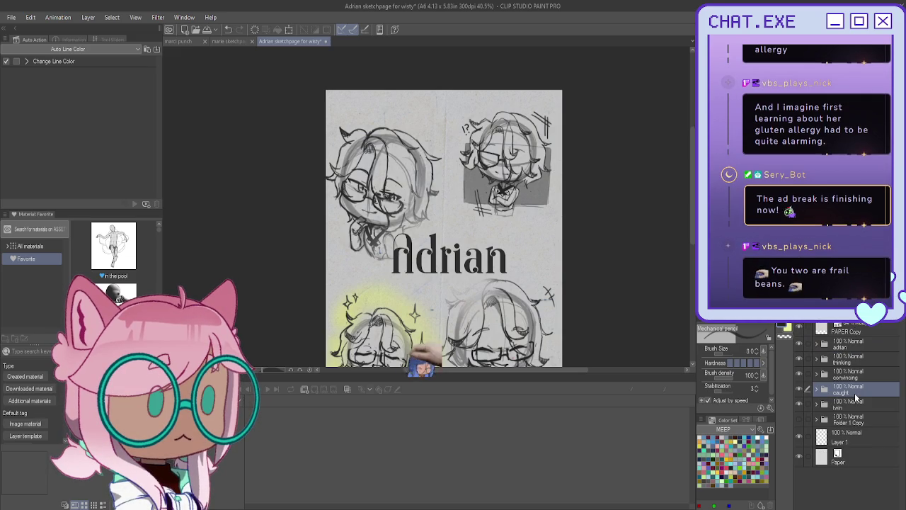
key(ctrl+t)
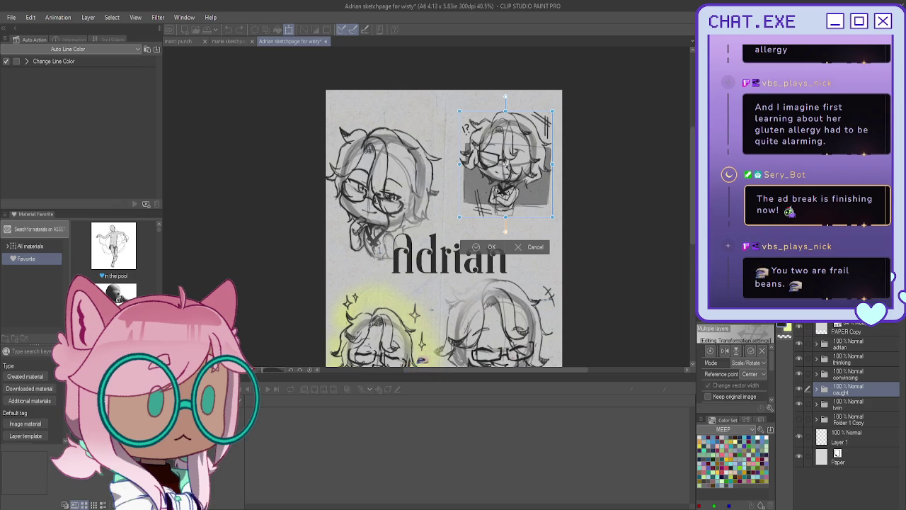
Nudge the top-right caught chibi slightly down and confirm the transform.
drag(515, 205, 552, 200)
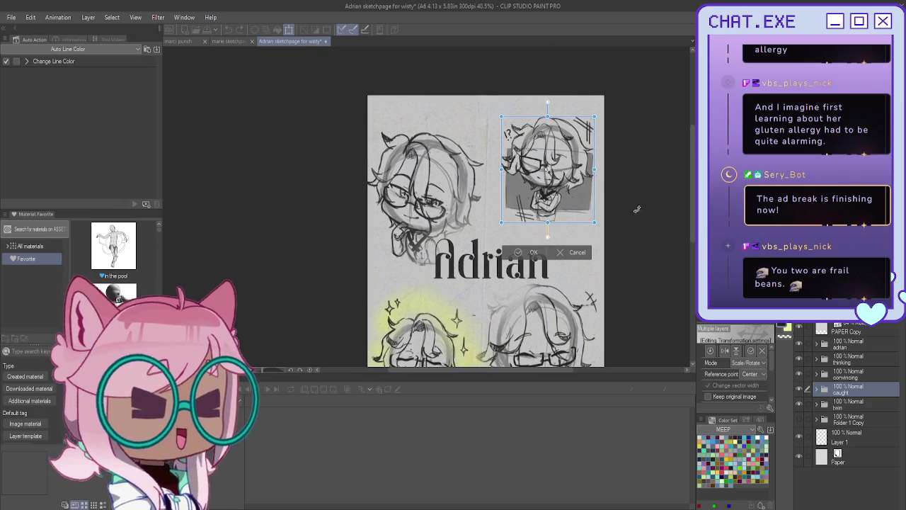
mouse_move(568, 191)
mouse_down()
mouse_move(578, 219)
mouse_move(576, 199)
mouse_move(571, 225)
mouse_up()
scroll(566, 211, down, 2)
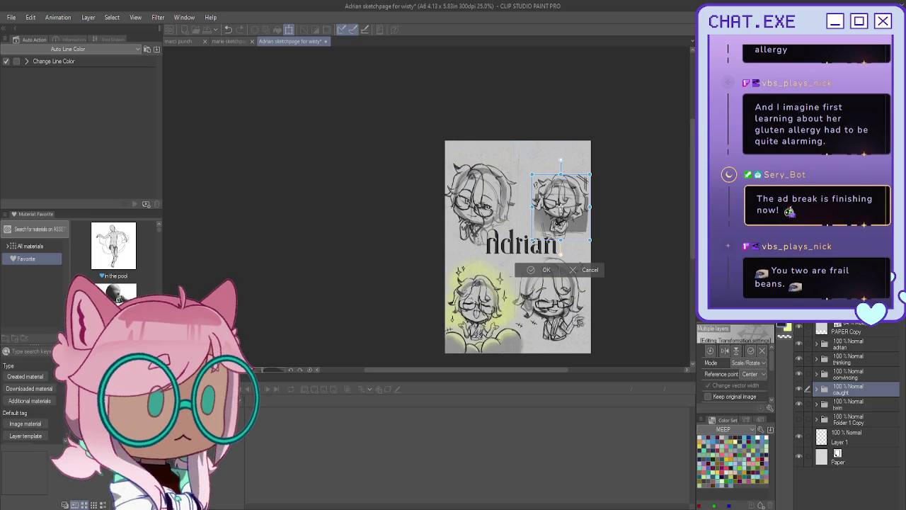
key(Return)
Move the thinking chibi's folder up and right above the Adrian title.
click(858, 360)
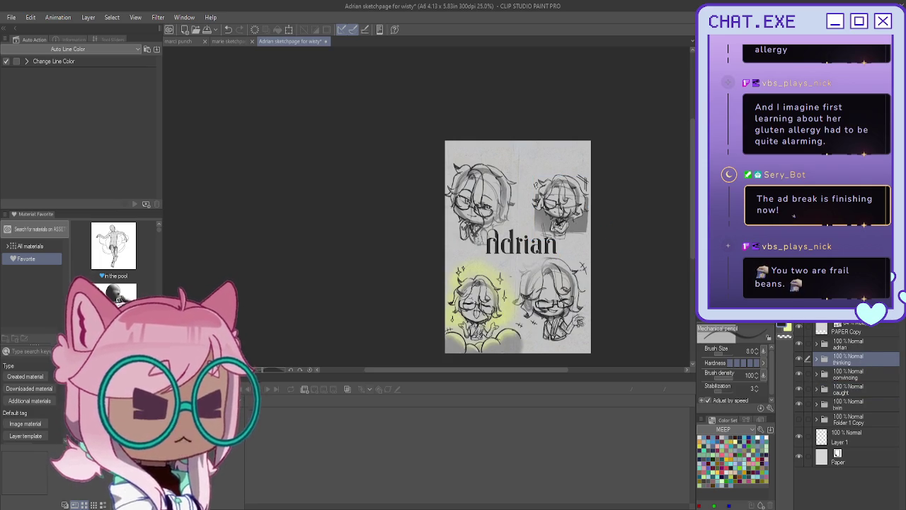
key(k)
scroll(622, 231, down, 1)
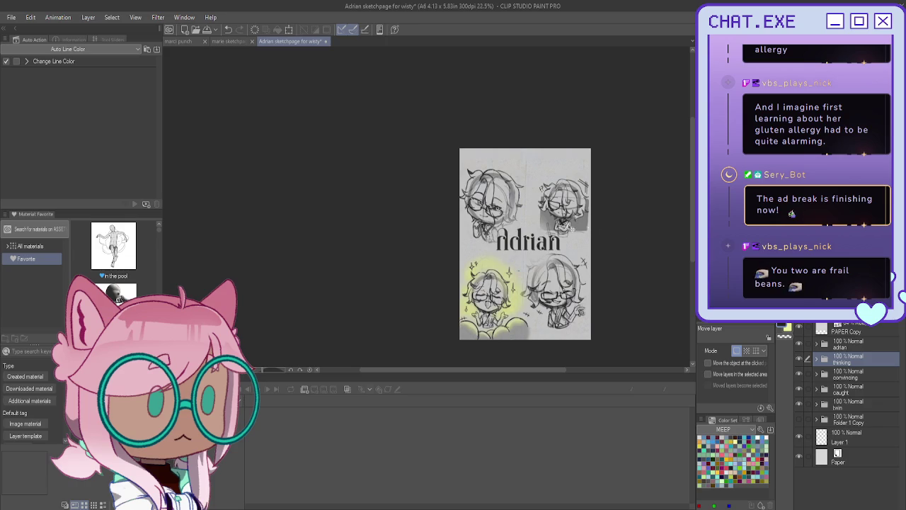
scroll(473, 269, up, 2)
scroll(469, 261, up, 1)
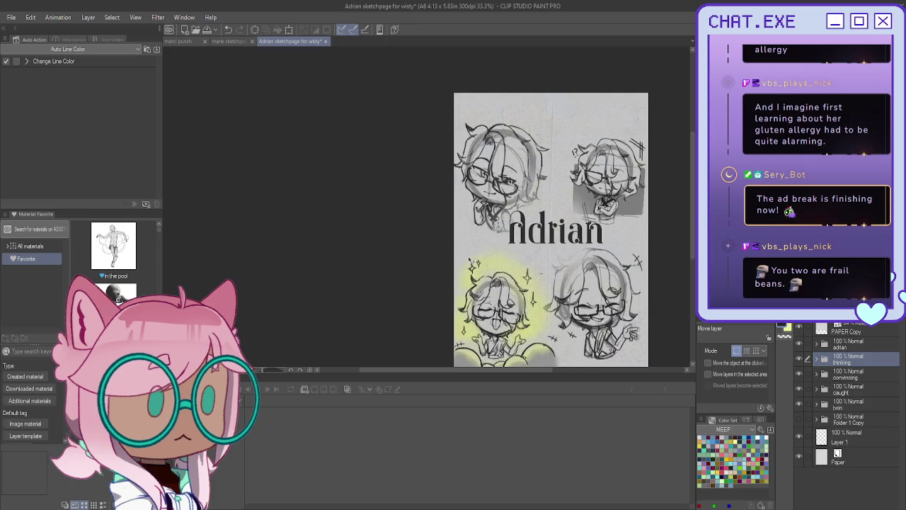
mouse_move(487, 200)
mouse_down()
mouse_move(495, 174)
mouse_move(530, 192)
mouse_move(535, 170)
mouse_up()
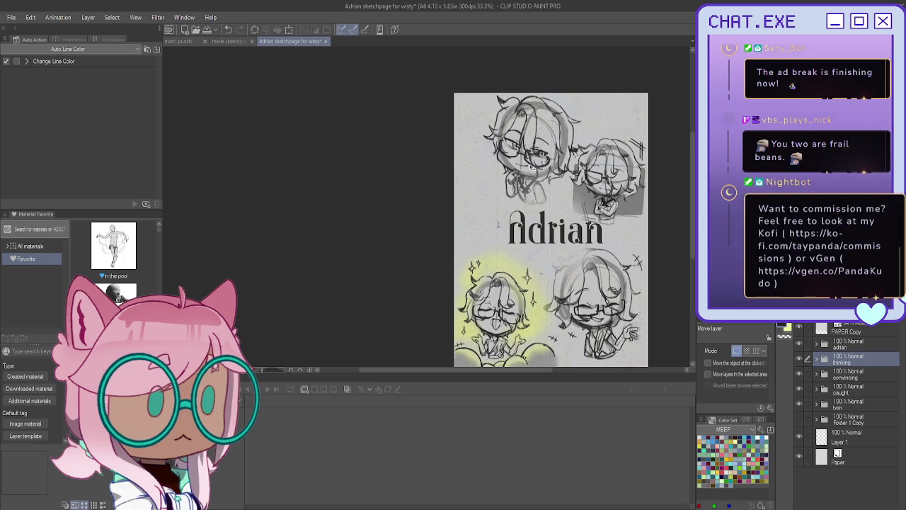
Scale the top-left chibi down and tuck it against the left end of the Adrian title.
key(ctrl+t)
mouse_move(482, 205)
mouse_down()
mouse_move(521, 161)
mouse_move(520, 195)
mouse_move(520, 175)
mouse_up()
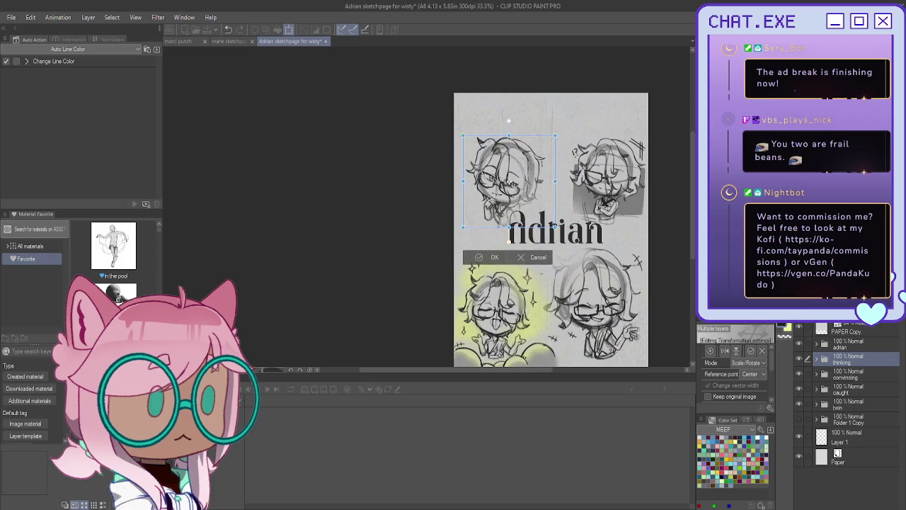
drag(519, 175, 497, 196)
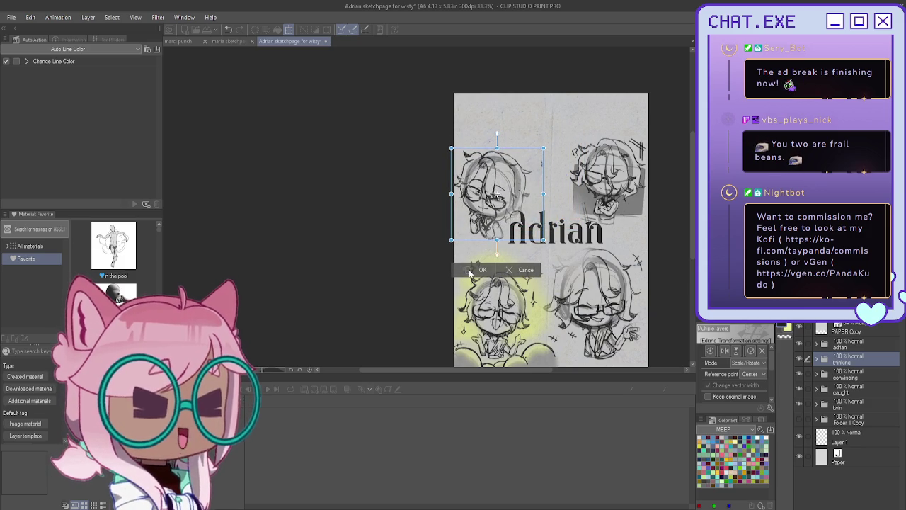
key(Return)
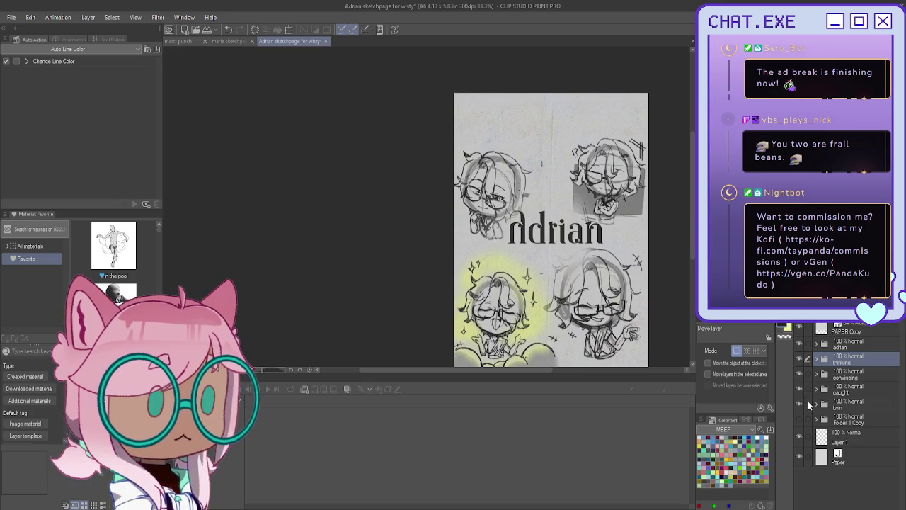
click(842, 392)
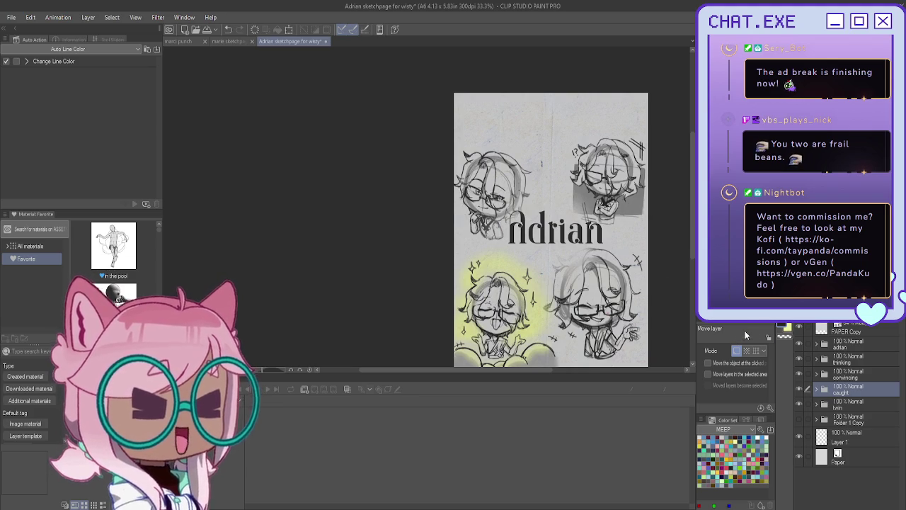
Duplicate Folder 1 Copy, hide the caught chibi, and group the copied circle layer into Folder 12.
click(863, 419)
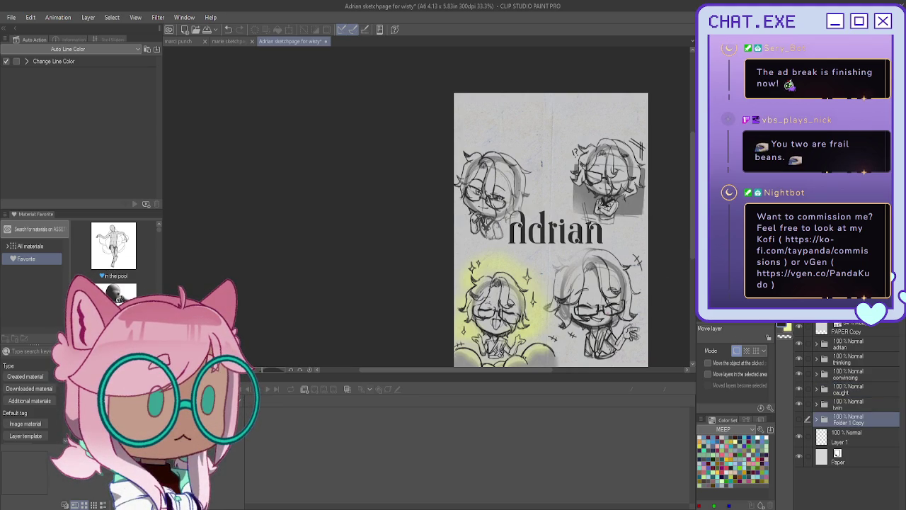
key(ctrl+j)
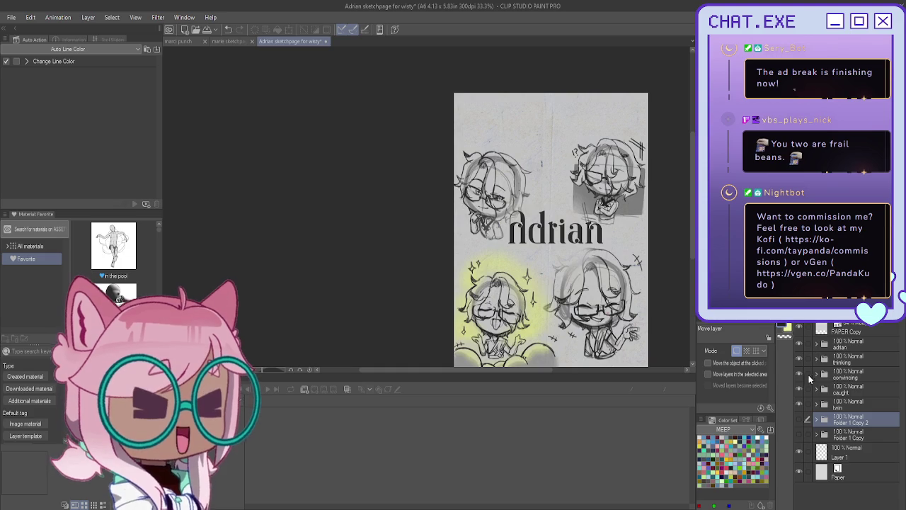
click(798, 389)
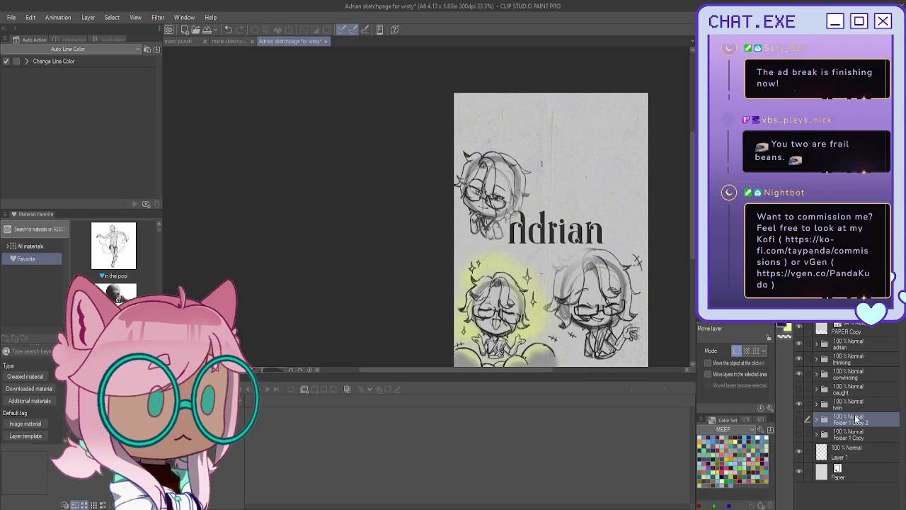
click(800, 419)
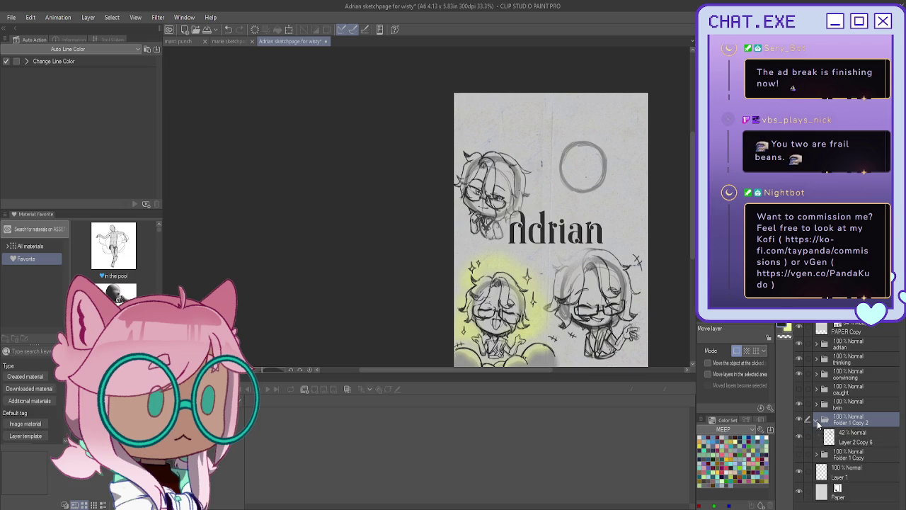
mouse_move(860, 440)
mouse_down()
mouse_move(854, 327)
mouse_move(860, 441)
mouse_up()
key(ctrl+g)
click(859, 453)
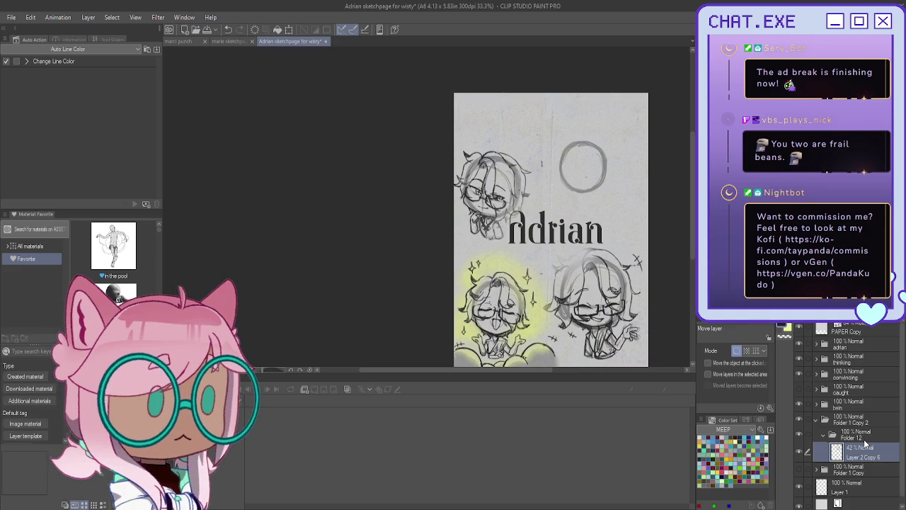
Glance at the marie sketch page, then add blank Layer 32 above the circle guide.
click(226, 41)
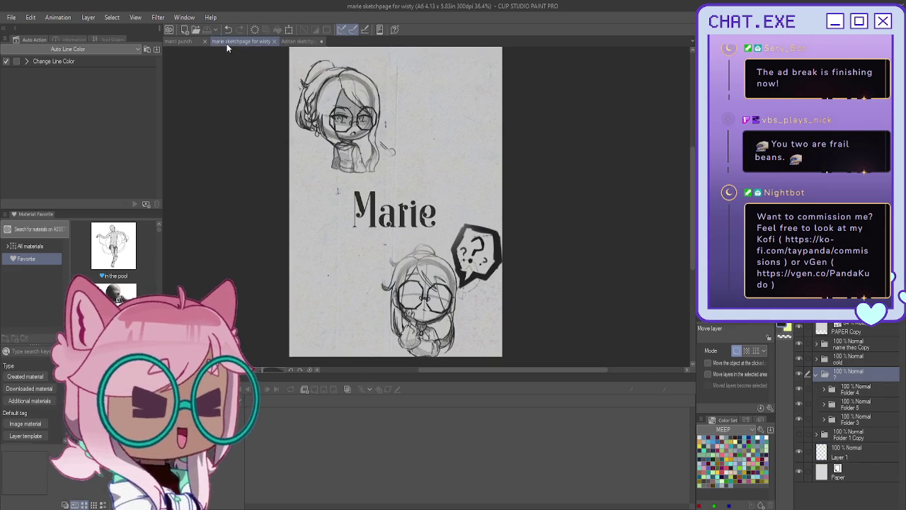
click(290, 41)
drag(551, 230, 471, 194)
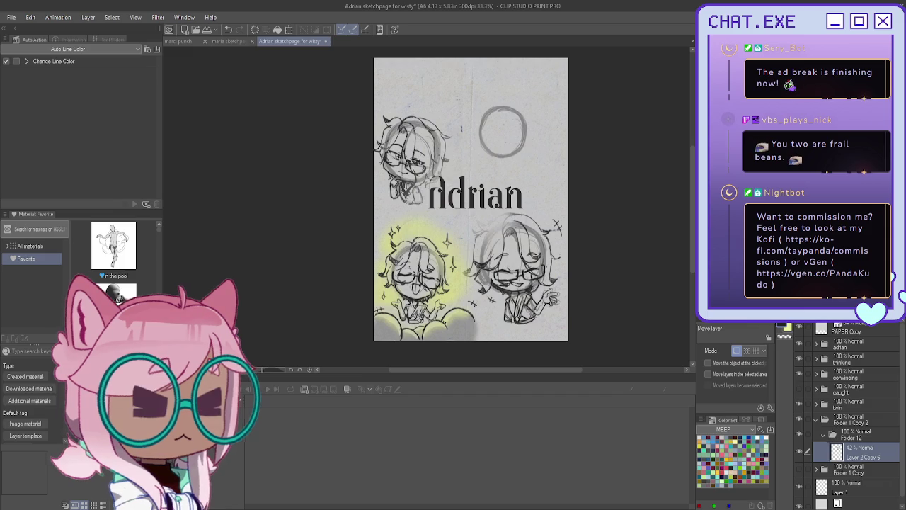
key(ctrl+shift+n)
mouse_move(471, 199)
mouse_down()
mouse_move(461, 220)
mouse_move(432, 233)
mouse_up()
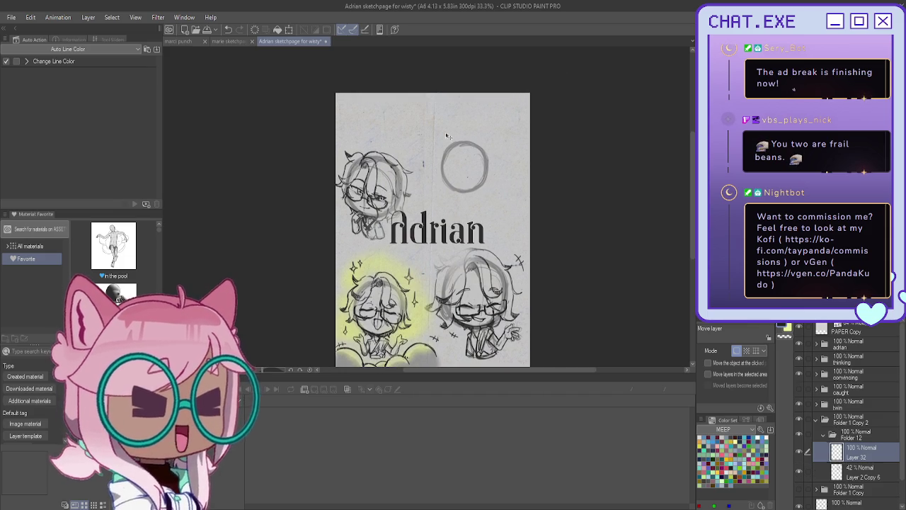
Switch to the mechanical pencil and zoom to about 80% around the head circle.
scroll(447, 136, up, 2)
scroll(453, 145, up, 2)
scroll(457, 154, down, 1)
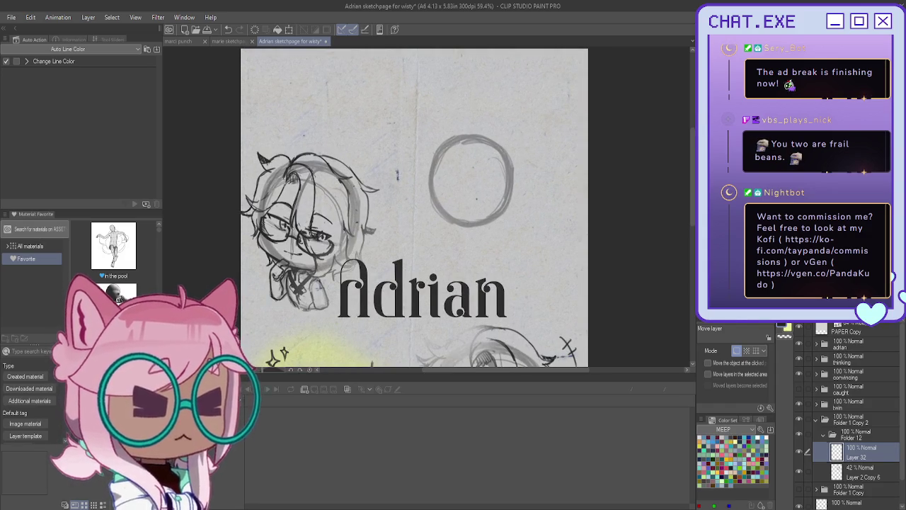
key(p)
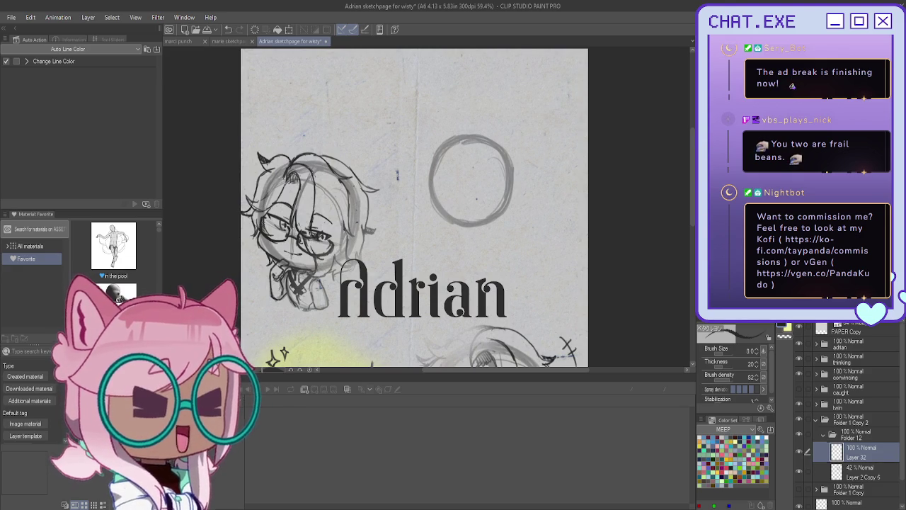
key(p)
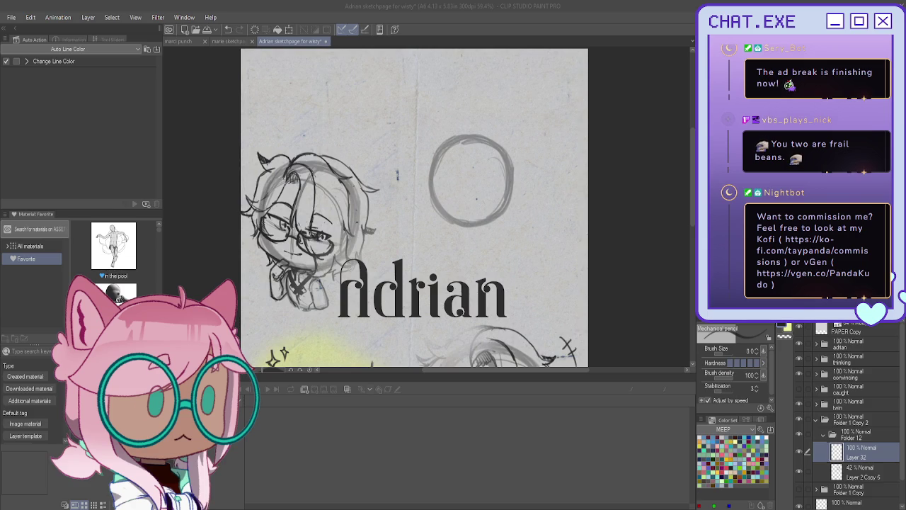
mouse_move(414, 205)
mouse_down()
mouse_move(490, 198)
mouse_move(472, 198)
mouse_up()
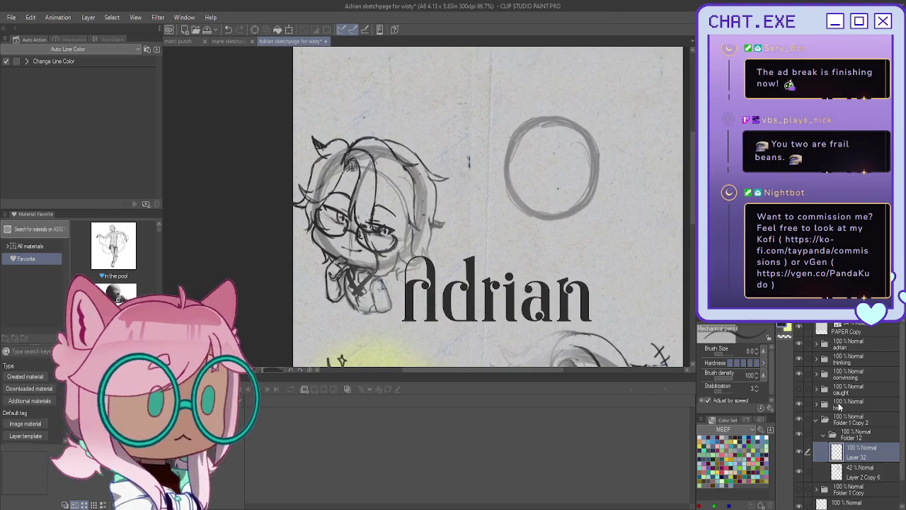
key(ctrl+plus)
scroll(543, 209, up, 1)
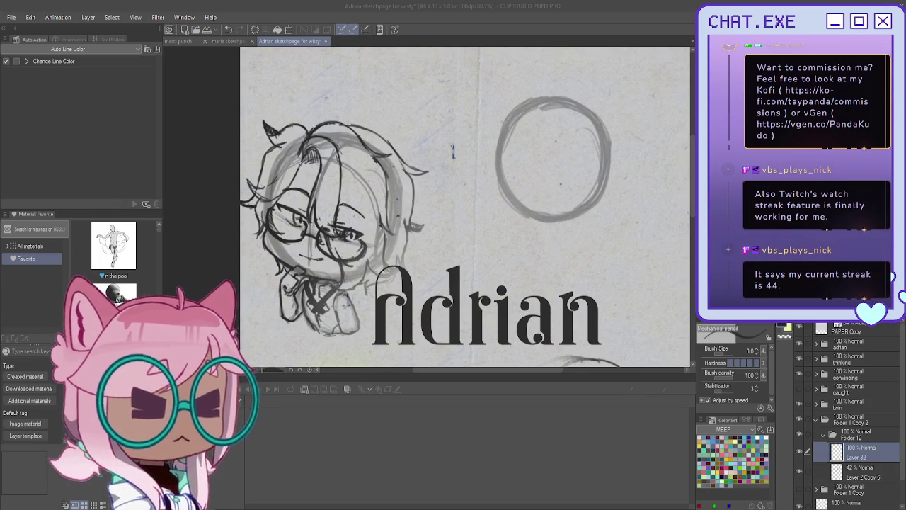
Touch up the head circle, undo stray strokes, and start the neck and left body side.
drag(606, 141, 574, 227)
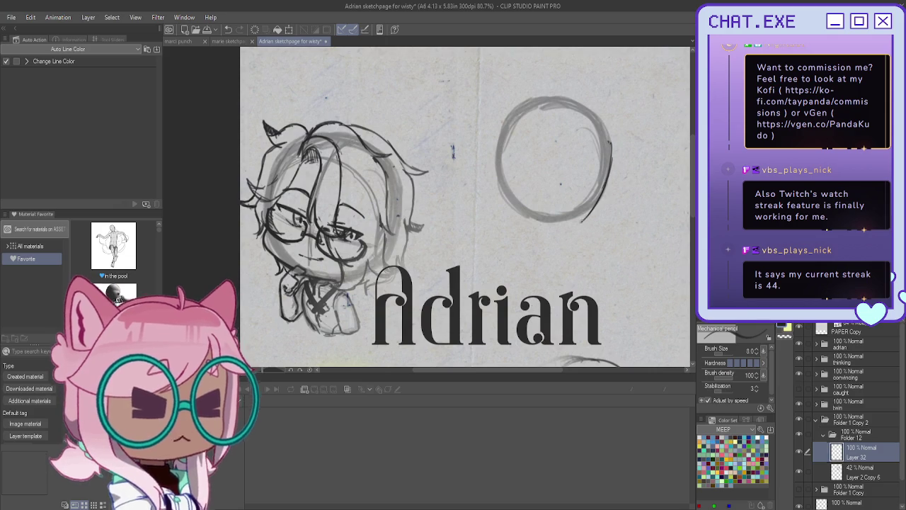
drag(565, 234, 524, 215)
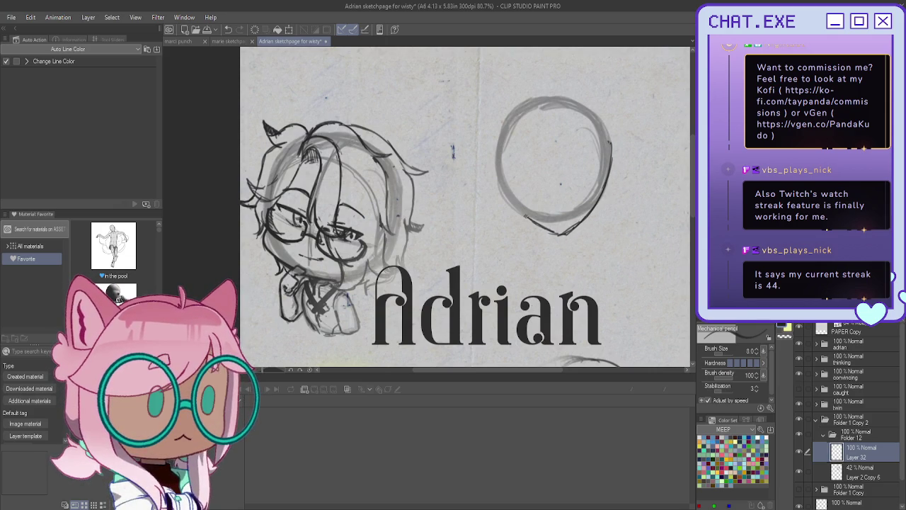
drag(608, 142, 611, 181)
mouse_move(527, 205)
mouse_down()
mouse_move(562, 237)
mouse_move(613, 129)
mouse_move(594, 209)
mouse_move(545, 223)
mouse_move(553, 216)
mouse_up()
key(ctrl+z)
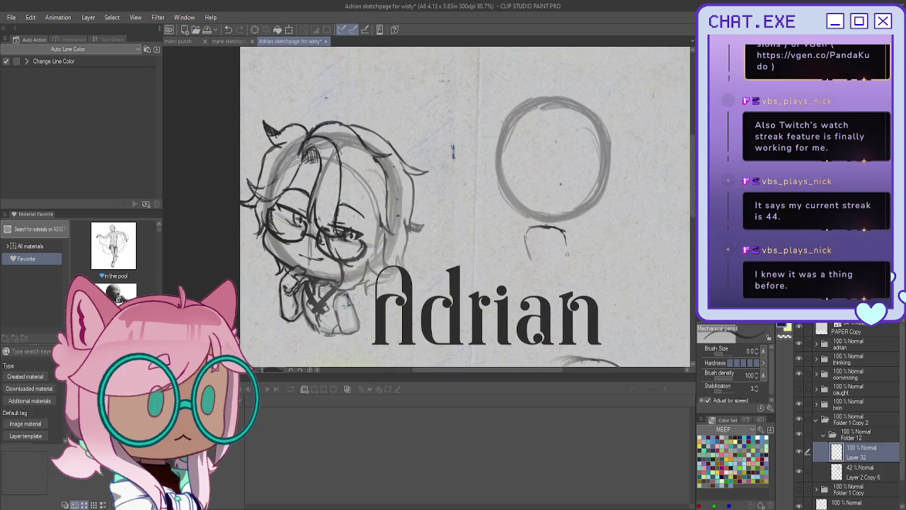
key(ctrl+z)
key(ctrl+z)
key(ctrl+z)
drag(553, 230, 530, 227)
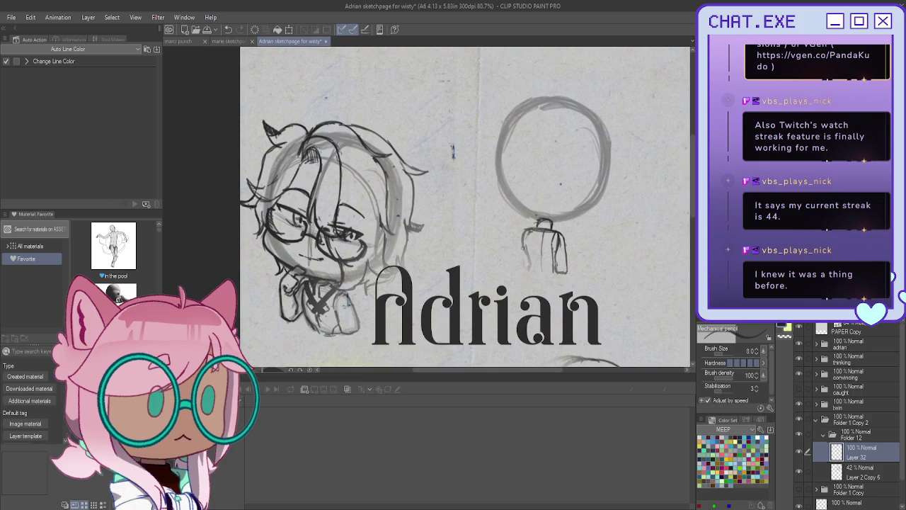
drag(528, 236, 529, 261)
Outline both sides of the body and a curved stroke to its right.
scroll(524, 205, up, 3)
scroll(521, 223, up, 1)
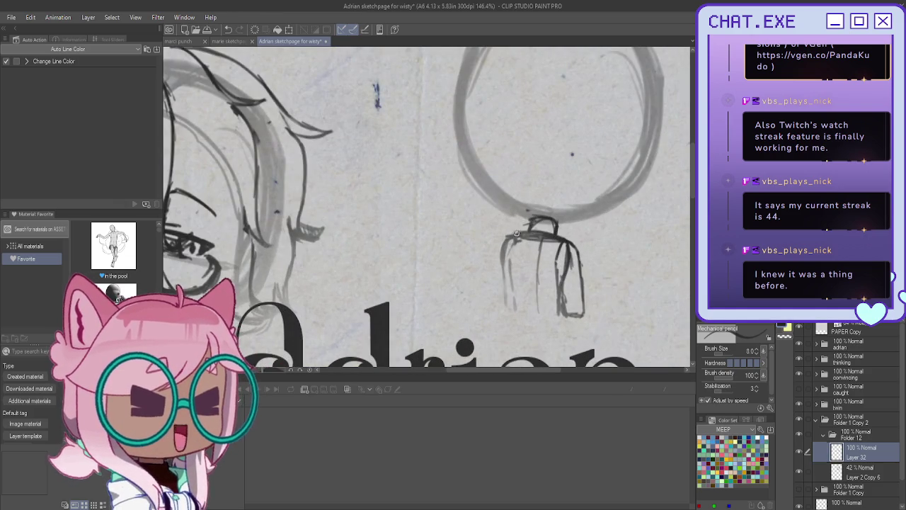
drag(579, 252, 559, 316)
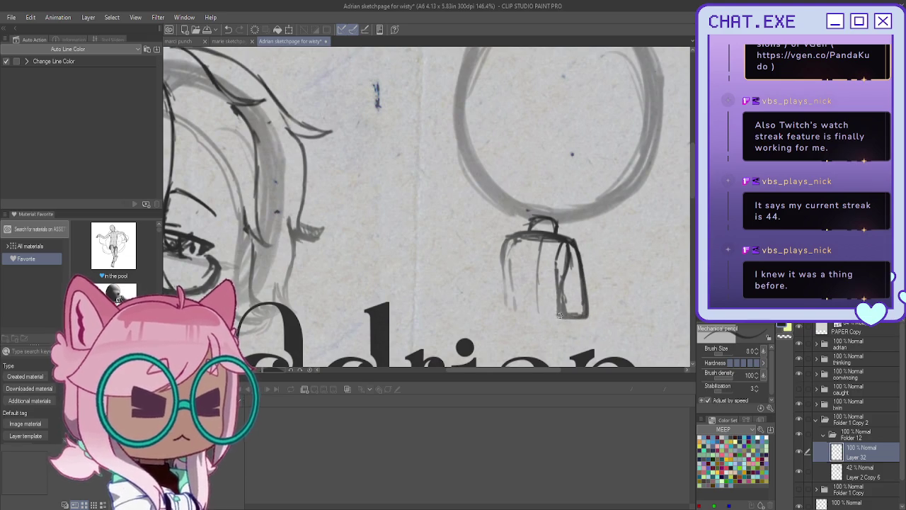
mouse_move(506, 239)
mouse_down()
mouse_move(501, 316)
mouse_move(556, 319)
mouse_up()
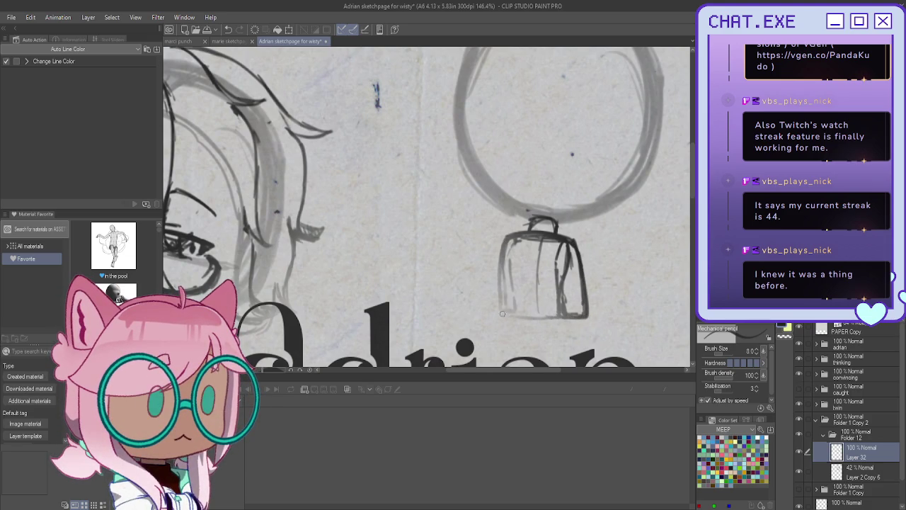
scroll(538, 283, down, 2)
drag(594, 244, 640, 291)
scroll(596, 121, down, 1)
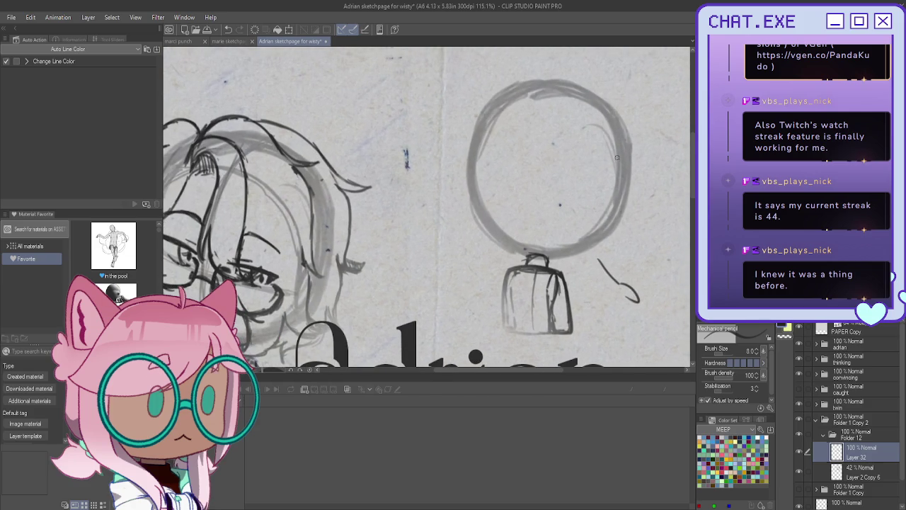
Erase the extra edge line, add face guidelines, and fade Layer 32 to 28% opacity.
mouse_move(623, 130)
mouse_down()
mouse_move(611, 230)
mouse_move(575, 263)
mouse_move(557, 259)
mouse_up()
key(e)
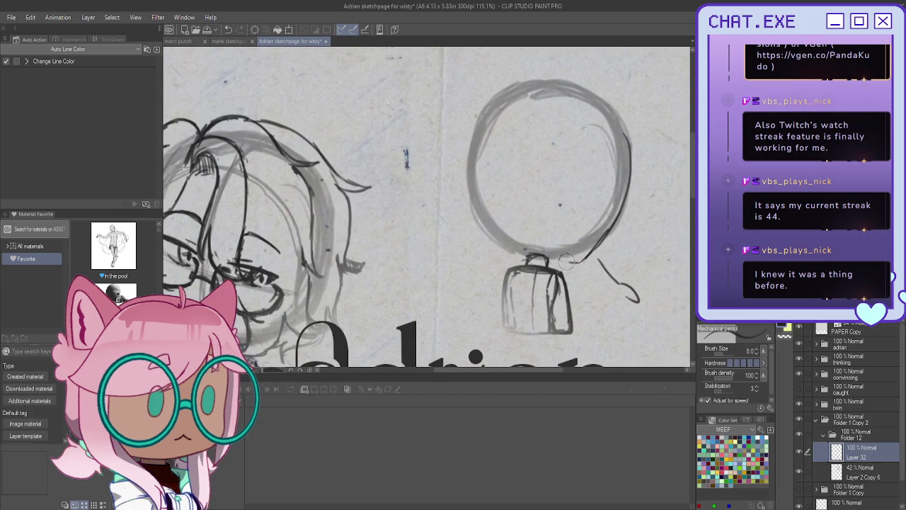
drag(621, 124, 584, 257)
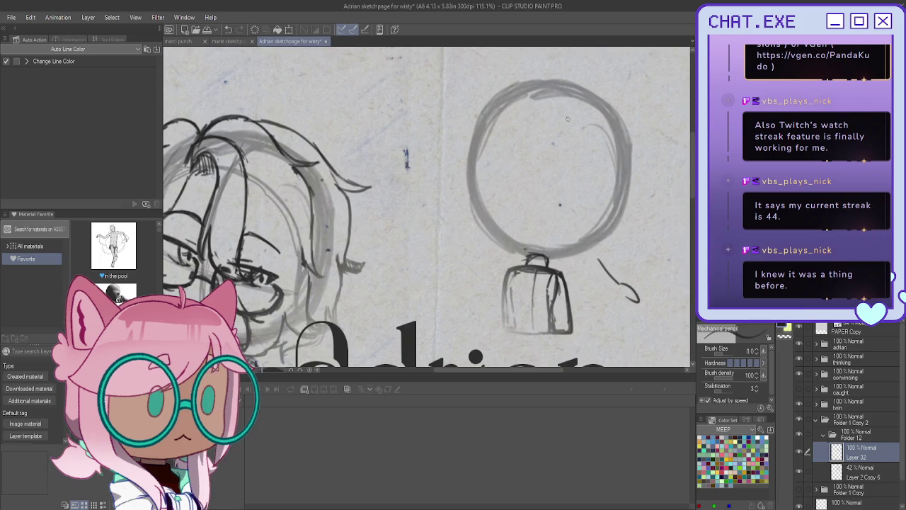
mouse_move(607, 212)
mouse_down()
mouse_move(582, 181)
mouse_move(531, 154)
mouse_move(485, 160)
mouse_move(603, 199)
mouse_up()
drag(566, 90, 549, 111)
drag(528, 157, 515, 227)
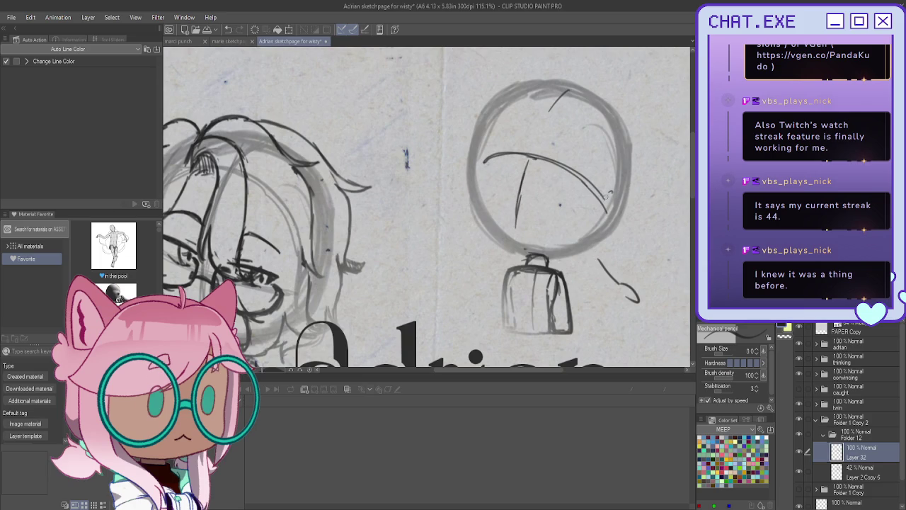
drag(618, 196, 602, 231)
drag(621, 191, 601, 222)
drag(895, 316, 839, 316)
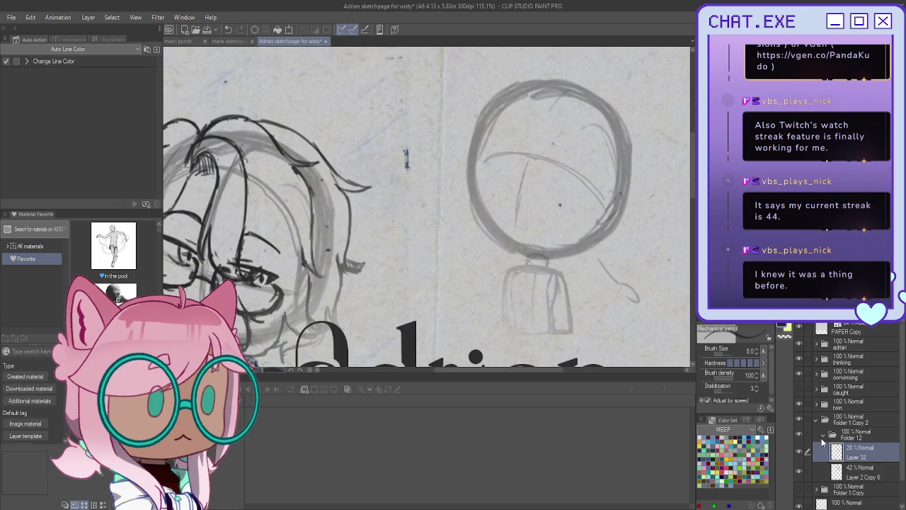
Create Folder 13 with a new Layer 33 and hide the adrian title folder.
click(823, 435)
key(ctrl+shift+n)
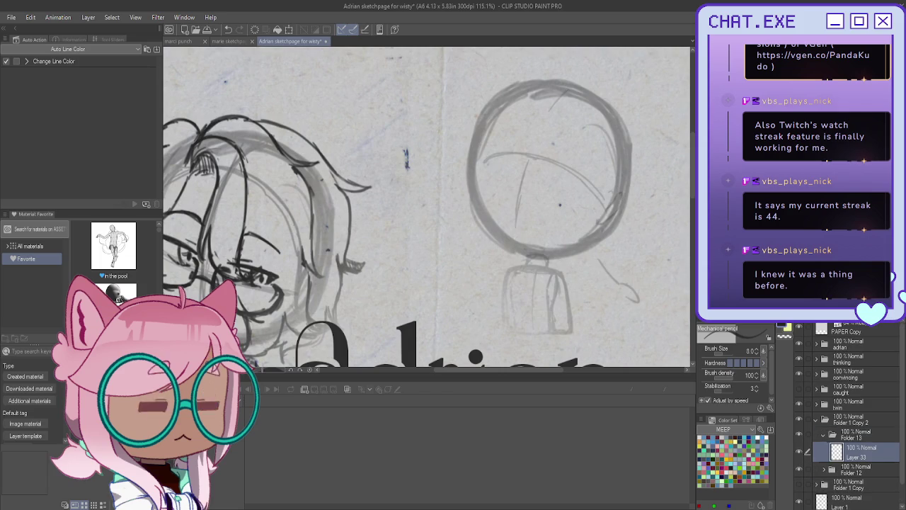
scroll(521, 225, down, 2)
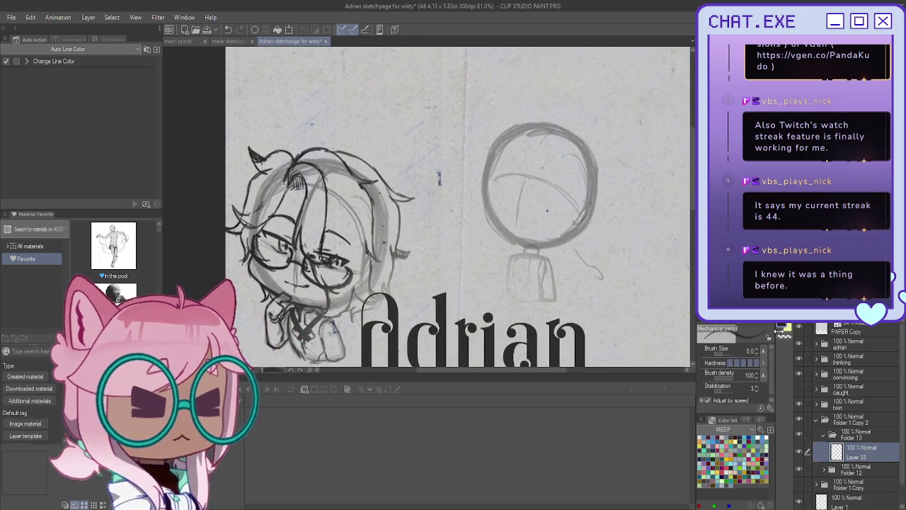
click(797, 342)
scroll(566, 168, up, 1)
scroll(567, 168, up, 1)
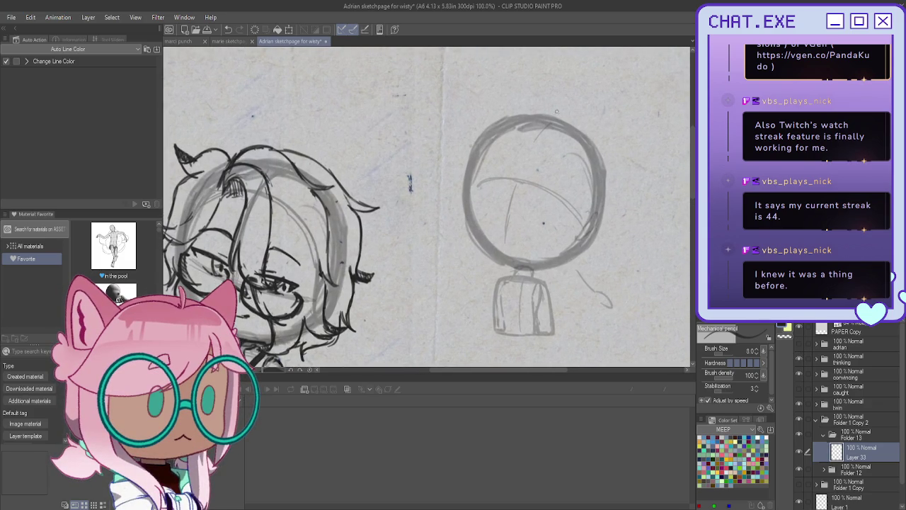
Frame the fifth chibi's head and sketch hair strands along its right side.
mouse_move(425, 205)
mouse_down()
mouse_move(510, 226)
mouse_move(474, 258)
mouse_up()
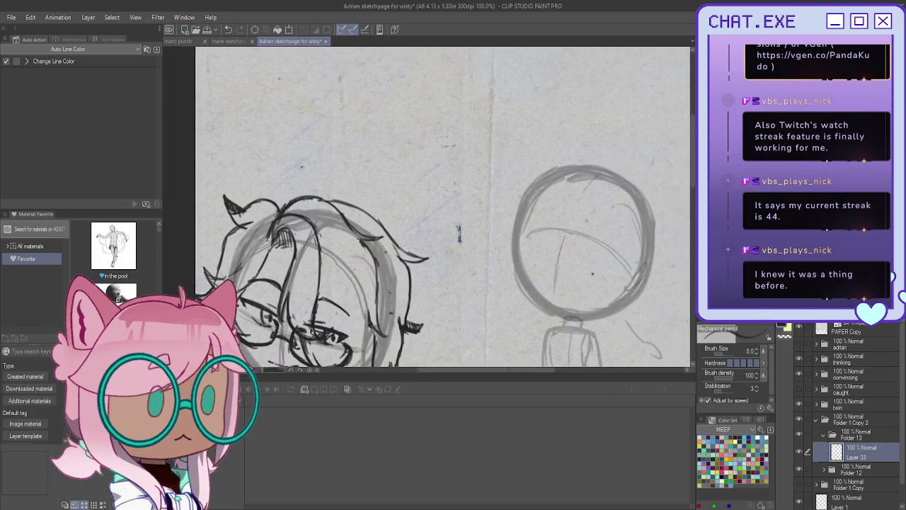
mouse_move(424, 318)
mouse_down()
mouse_move(333, 43)
mouse_move(403, 205)
mouse_move(403, 233)
mouse_up()
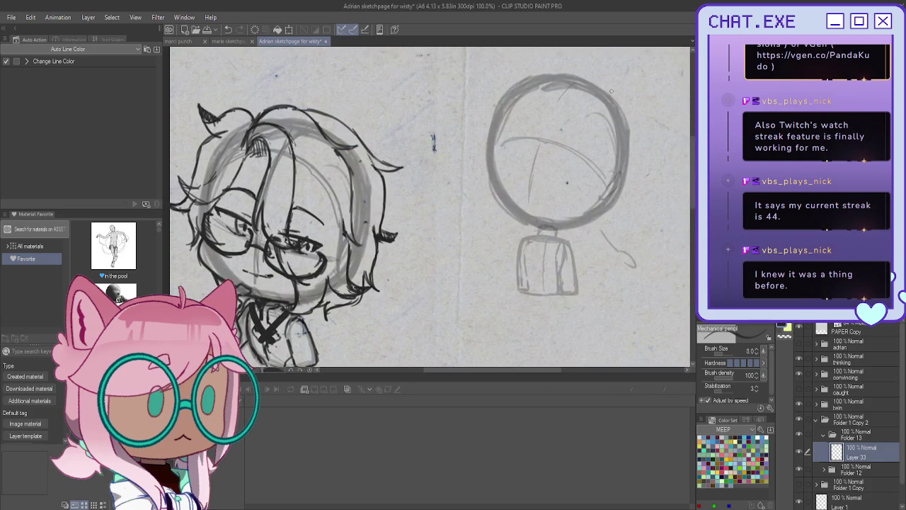
mouse_move(627, 106)
mouse_down()
mouse_move(651, 142)
mouse_move(639, 141)
mouse_move(631, 173)
mouse_up()
key(ctrl+z)
mouse_move(637, 149)
mouse_down()
mouse_move(630, 204)
mouse_move(642, 212)
mouse_up()
key(ctrl+z)
key(ctrl+z)
drag(634, 204, 644, 215)
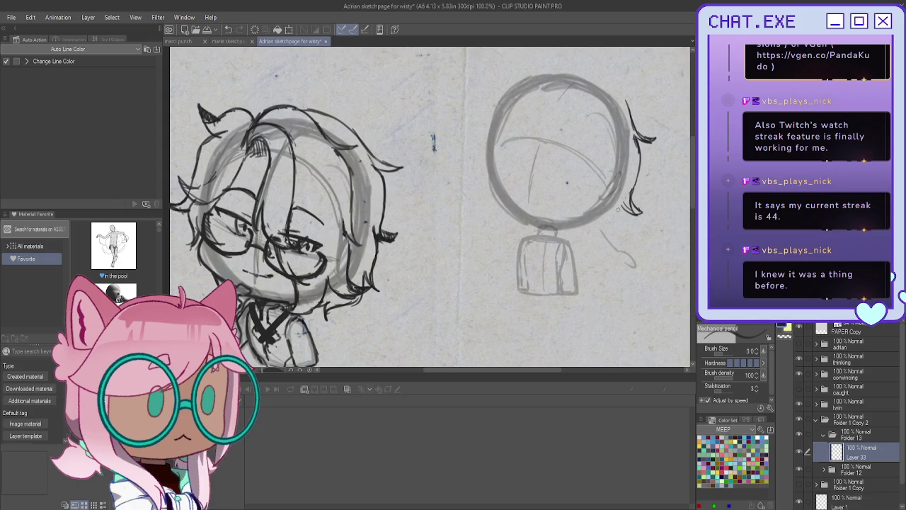
Add shaggy hair strands under the head and draw the neck's right side.
mouse_move(617, 209)
mouse_down()
mouse_move(602, 226)
mouse_move(569, 232)
mouse_move(543, 220)
mouse_up()
key(ctrl+z)
key(ctrl+z)
key(ctrl+z)
mouse_move(600, 211)
mouse_down()
mouse_move(573, 228)
mouse_move(545, 221)
mouse_move(544, 210)
mouse_move(536, 222)
mouse_up()
drag(539, 212, 533, 220)
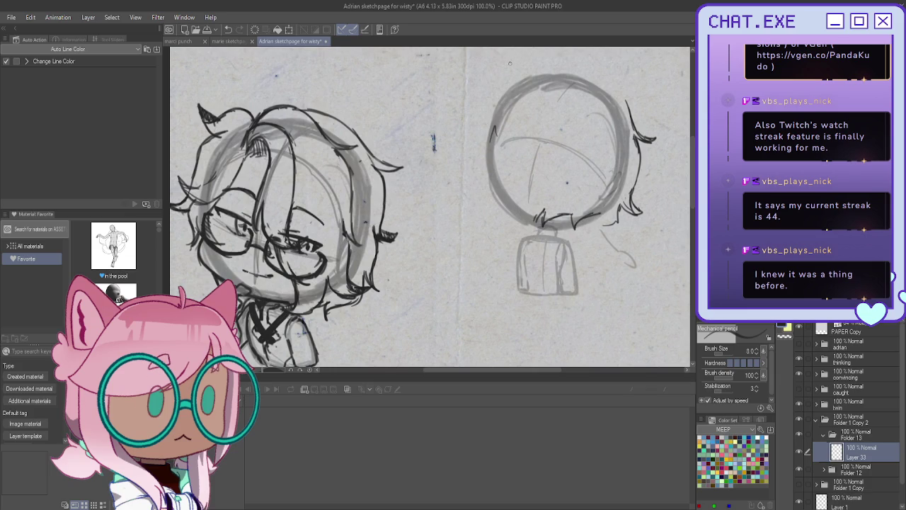
mouse_move(500, 94)
mouse_down()
mouse_move(475, 132)
mouse_move(474, 167)
mouse_move(493, 193)
mouse_move(483, 208)
mouse_move(501, 201)
mouse_move(526, 219)
mouse_move(540, 212)
mouse_up()
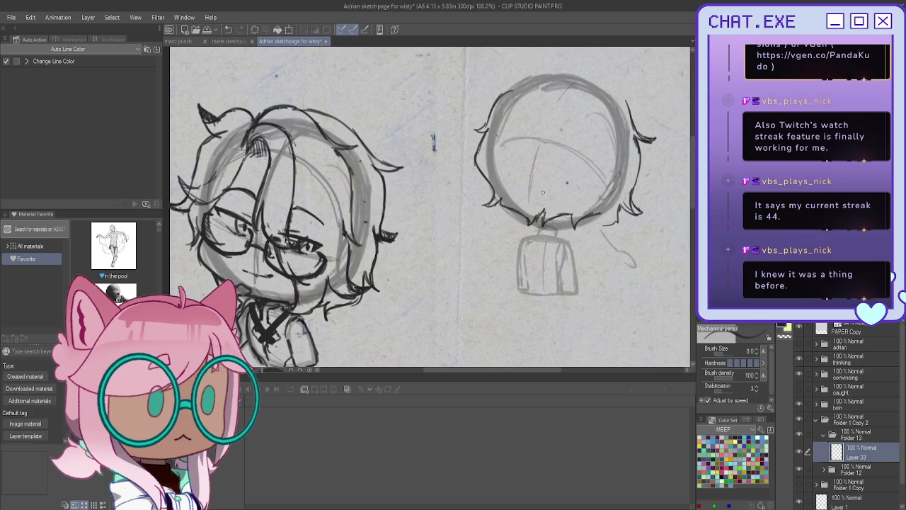
drag(610, 222, 591, 233)
drag(556, 231, 578, 290)
Draw messy hair across the top and left side of the head.
mouse_move(610, 85)
mouse_down()
mouse_move(627, 105)
mouse_move(595, 70)
mouse_up()
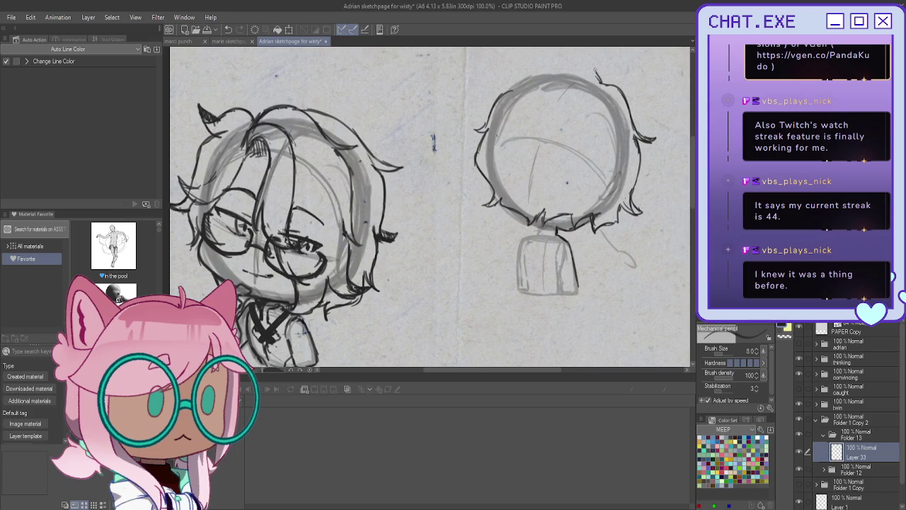
key(ctrl+z)
mouse_move(602, 82)
mouse_down()
mouse_move(569, 61)
mouse_move(536, 68)
mouse_move(504, 57)
mouse_move(527, 72)
mouse_move(469, 119)
mouse_move(484, 136)
mouse_up()
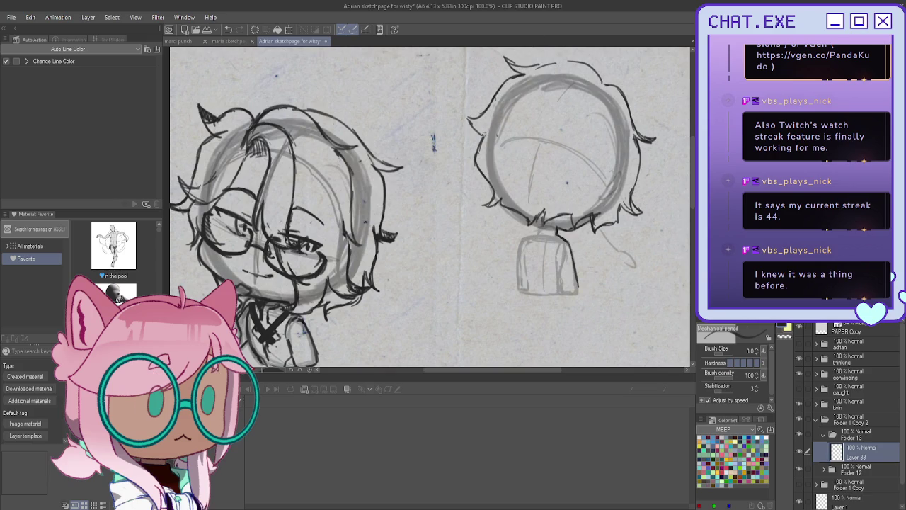
key(ctrl+z)
mouse_move(500, 89)
mouse_down()
mouse_move(476, 129)
mouse_move(465, 121)
mouse_move(462, 132)
mouse_up()
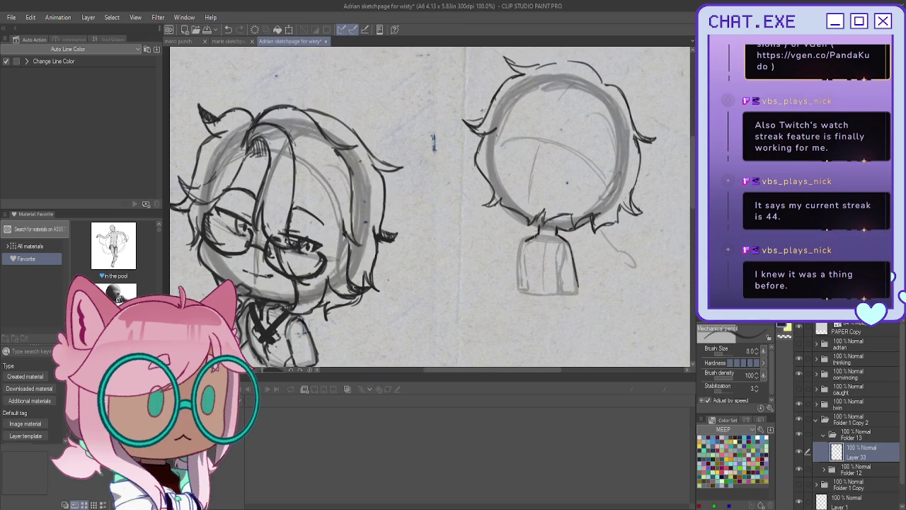
Draw darker lines down the left and right sides of the torso.
drag(524, 251, 531, 287)
drag(554, 253, 559, 292)
key(ctrl+z)
drag(567, 249, 573, 293)
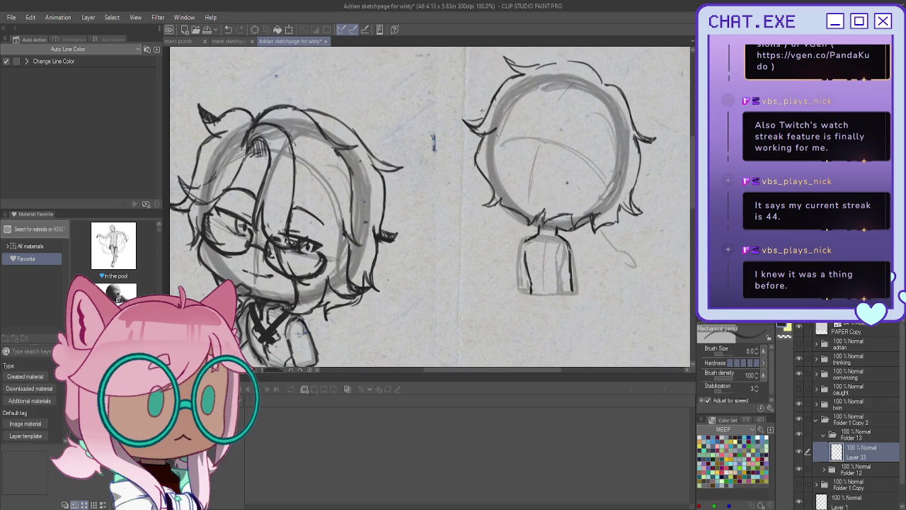